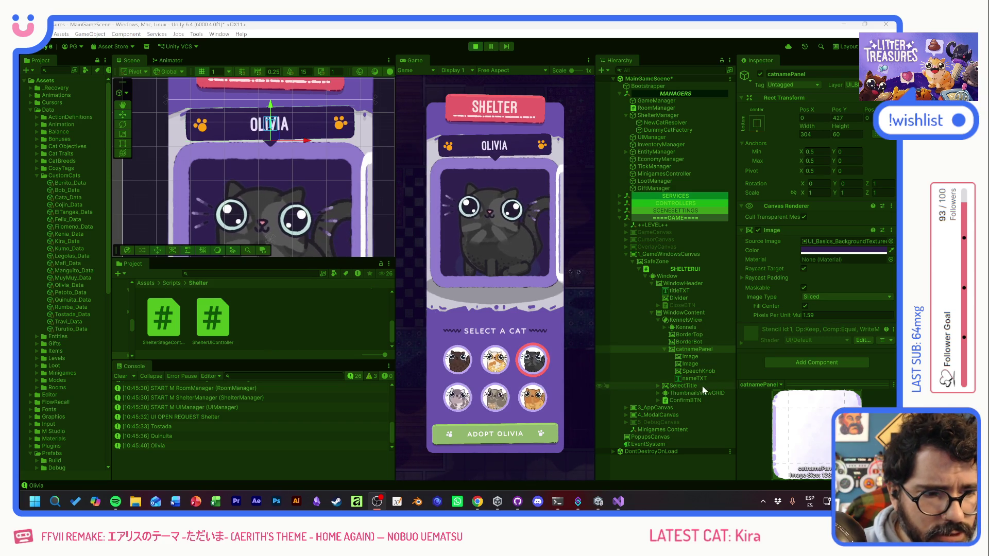
- Play-test picking Tostada, Quinuita and Tostada, tilt the name banner's Rotation Z, then stop play mode
key(alt+Tab)
click(495, 359)
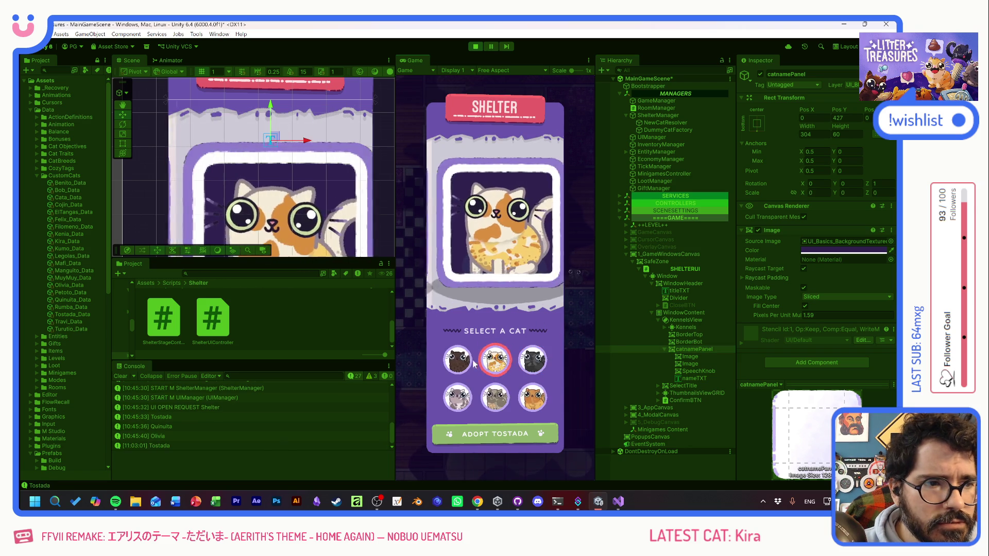
click(458, 360)
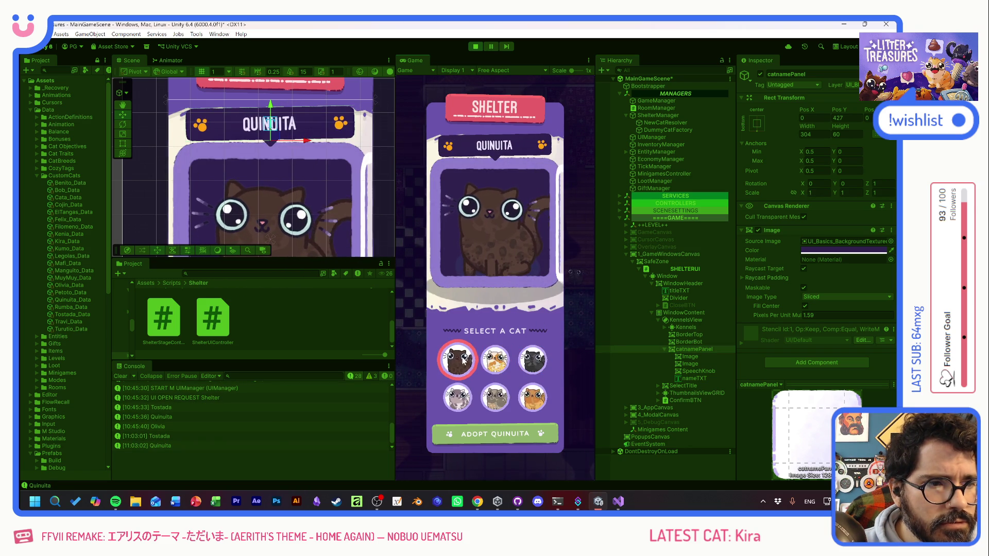
click(503, 360)
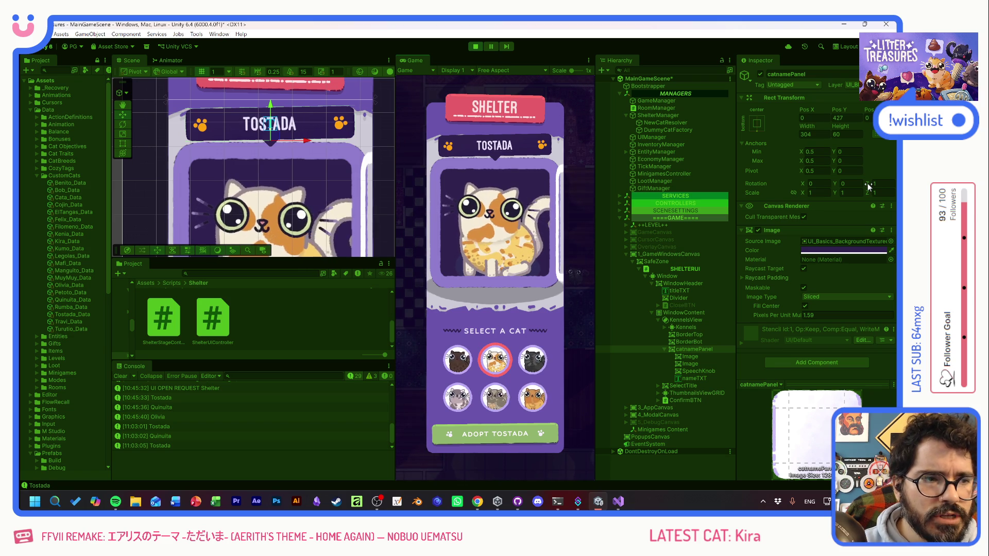
mouse_move(868, 186)
mouse_down()
mouse_move(780, 174)
mouse_move(886, 186)
mouse_move(25, 187)
mouse_move(758, 166)
mouse_move(682, 156)
mouse_up()
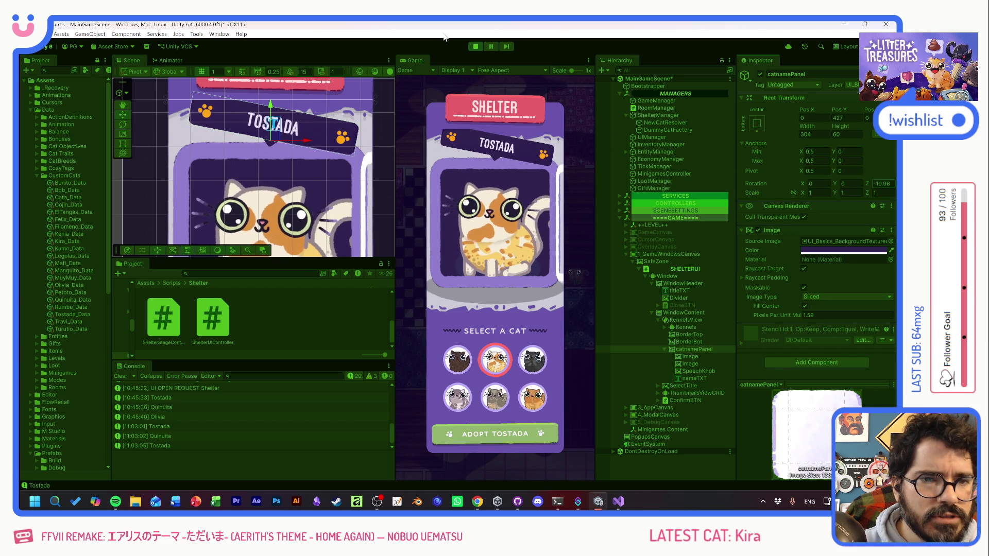
click(476, 47)
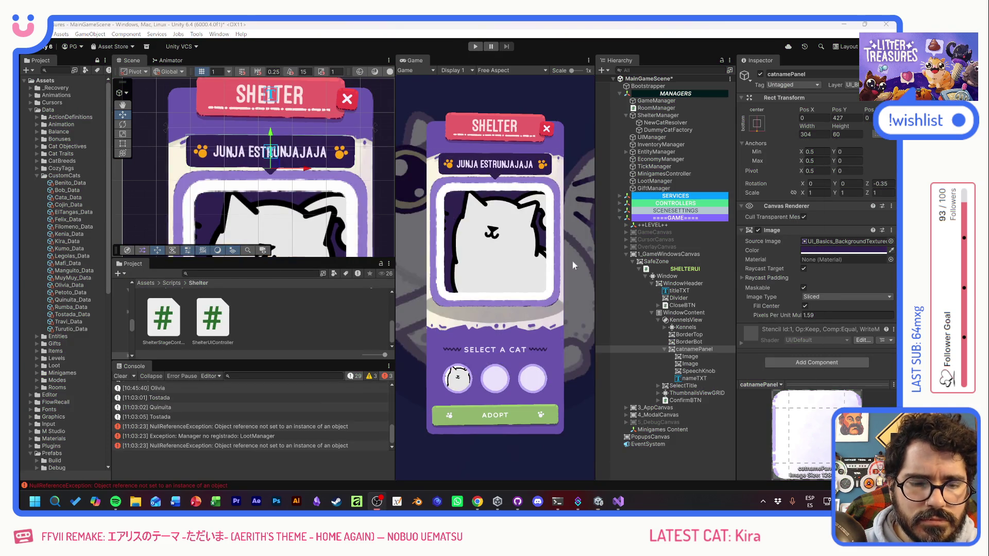
- Change line 86's name-panel rotation angles from -3f and 1f to -10f and 3f
key(alt+Tab)
click(603, 302)
text(10)
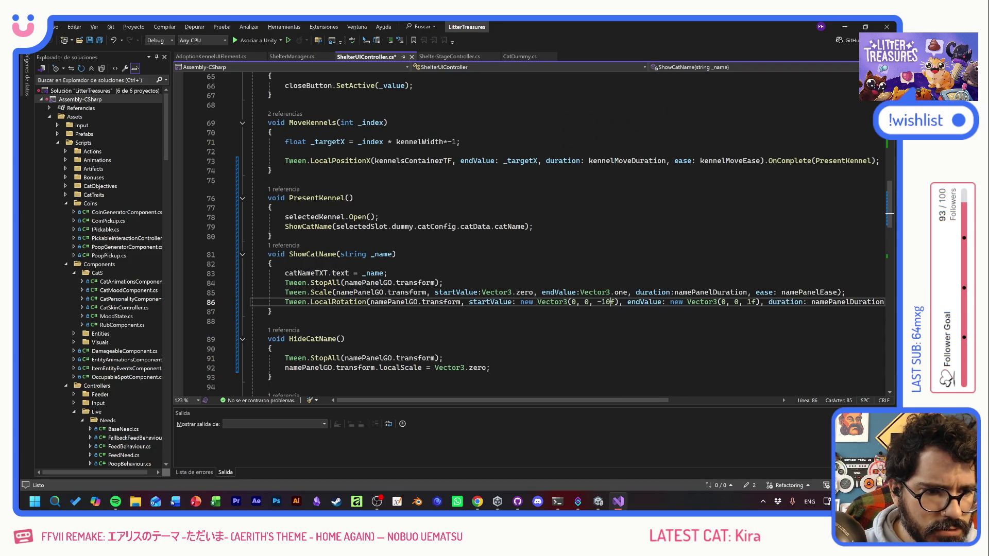
click(748, 302)
text(3)
- Replace namePanelEase with Ease.InExpo, save ShelterUIController.cs, and return to Unity
drag(615, 401, 678, 398)
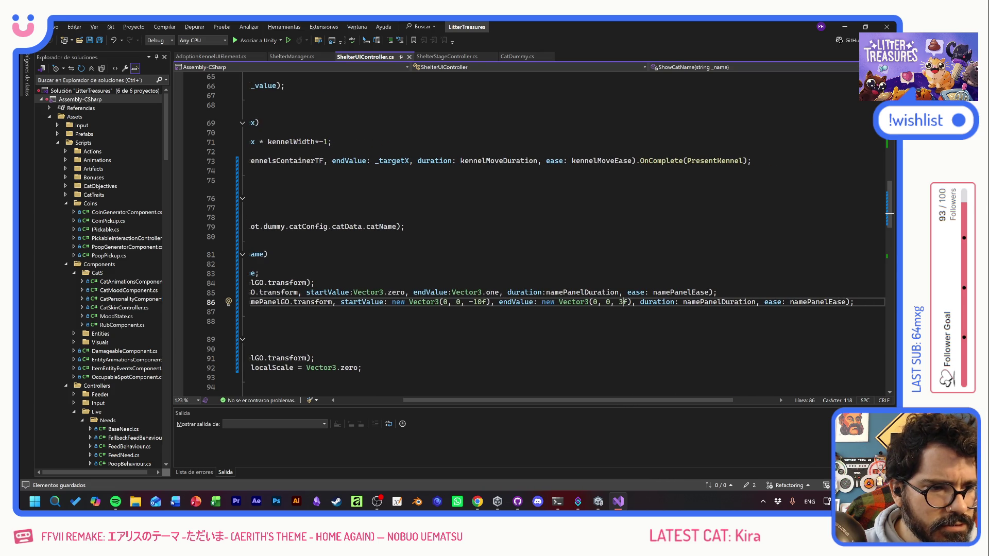
key(ctrl+shift+Left)
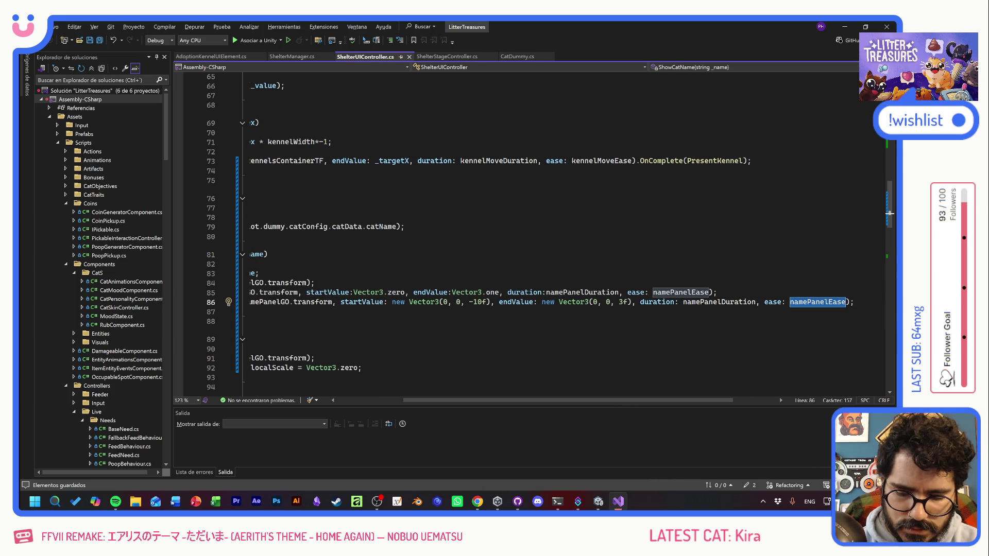
text(Ease.)
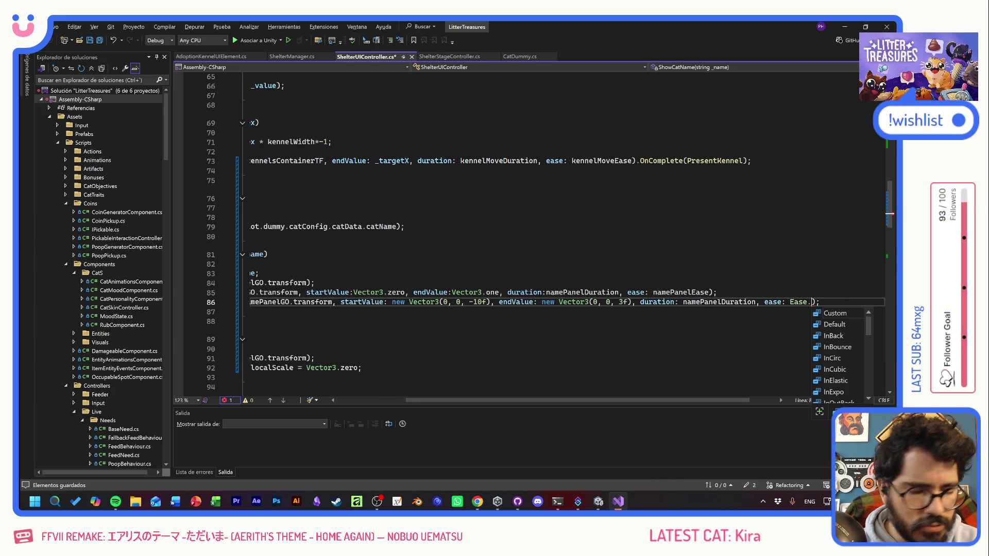
text(In)
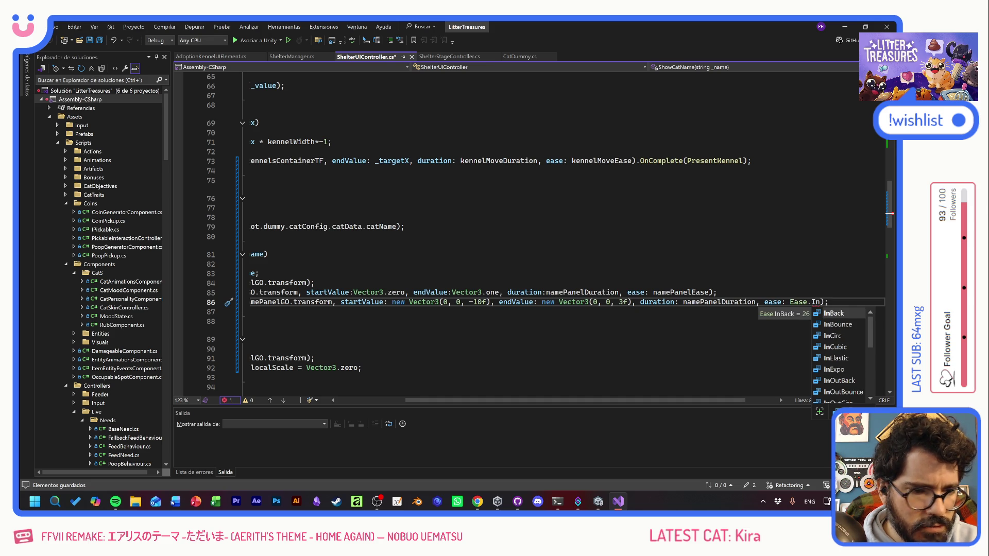
text(Expo)
key(ctrl+s)
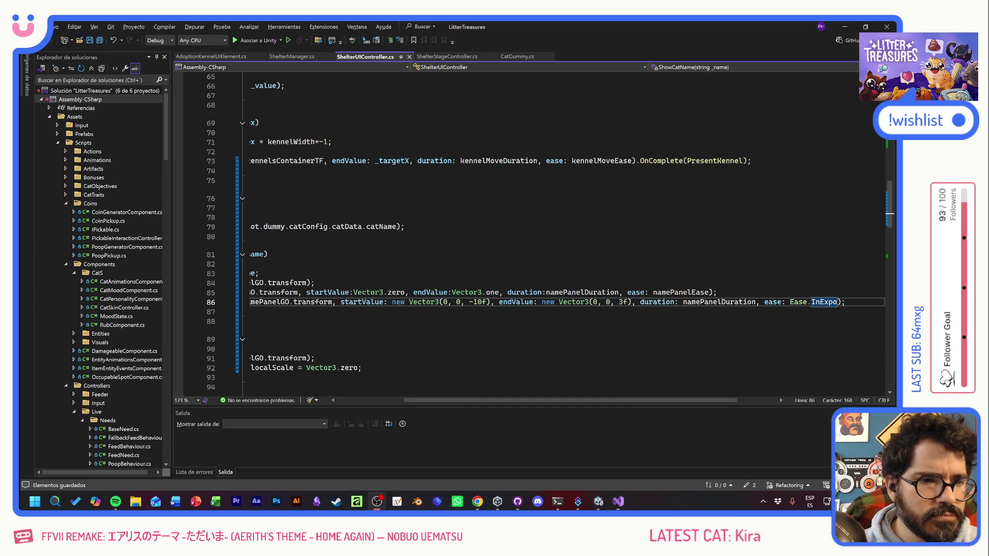
key(alt+Tab)
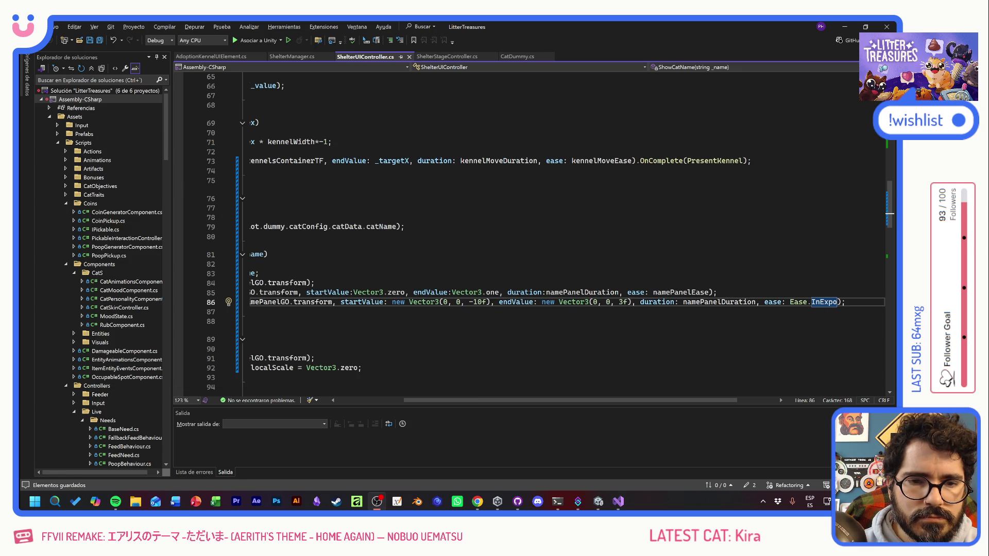
key(alt+Tab)
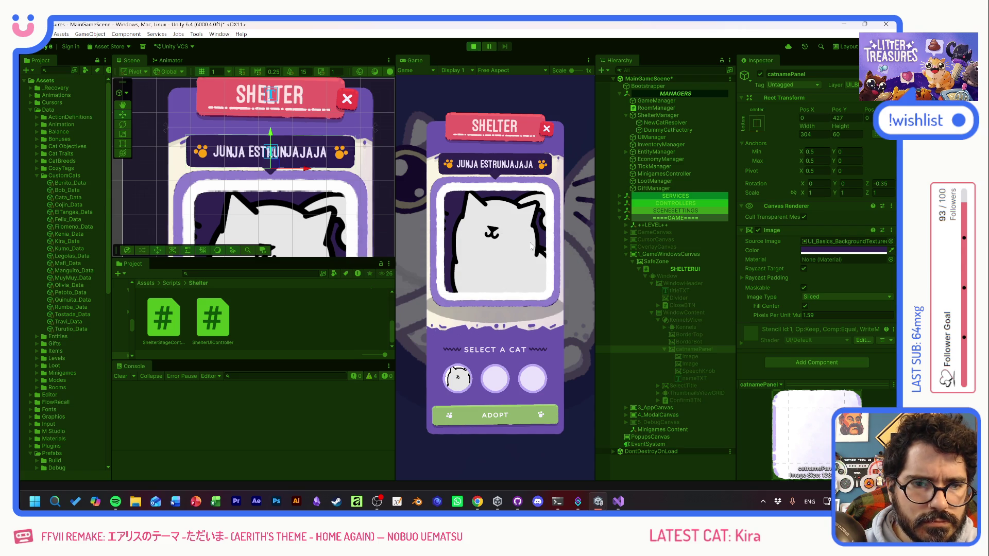
click(511, 279)
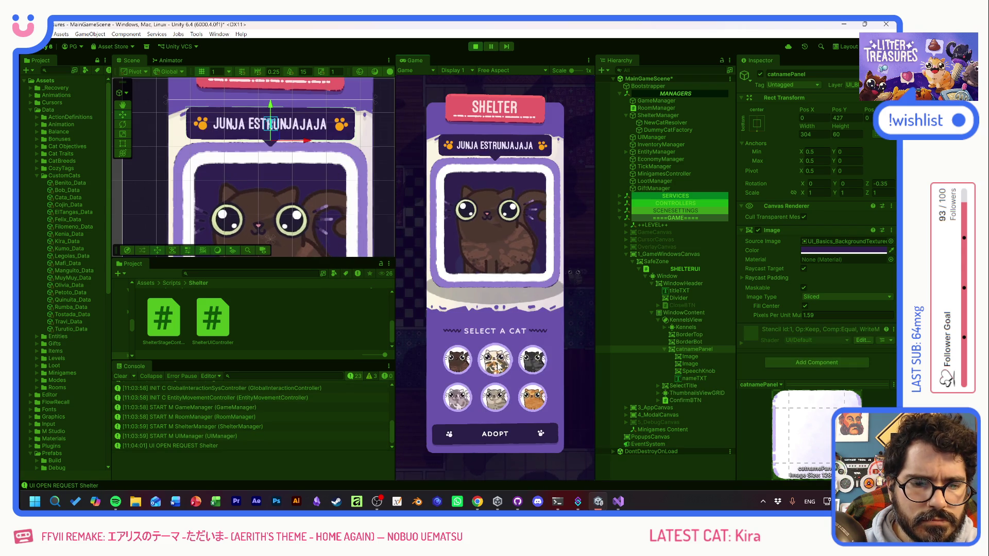
click(494, 359)
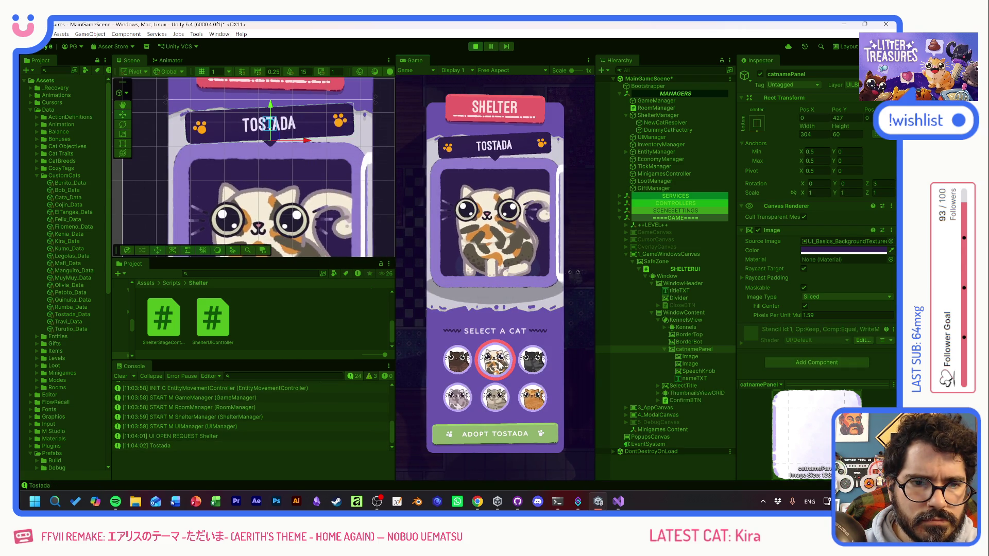
click(462, 359)
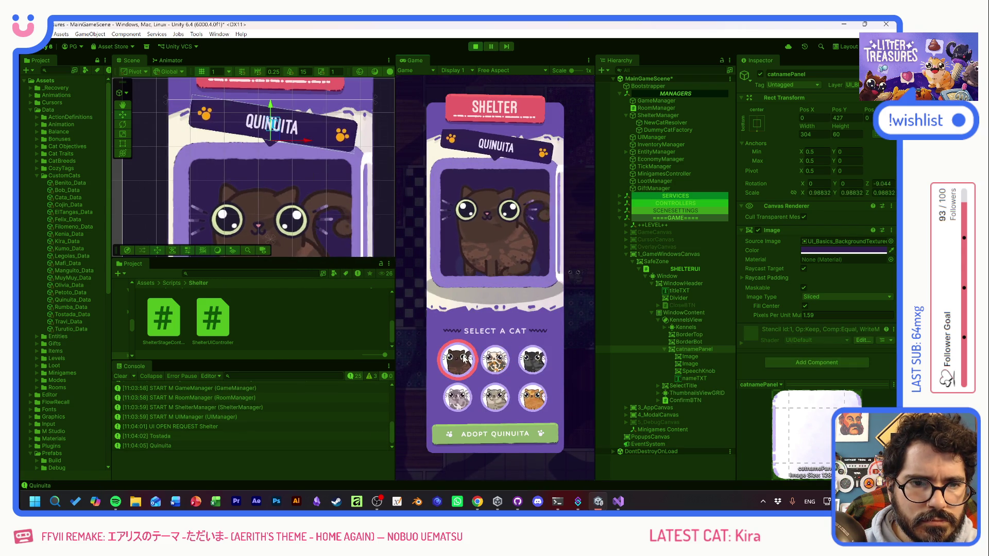
click(495, 359)
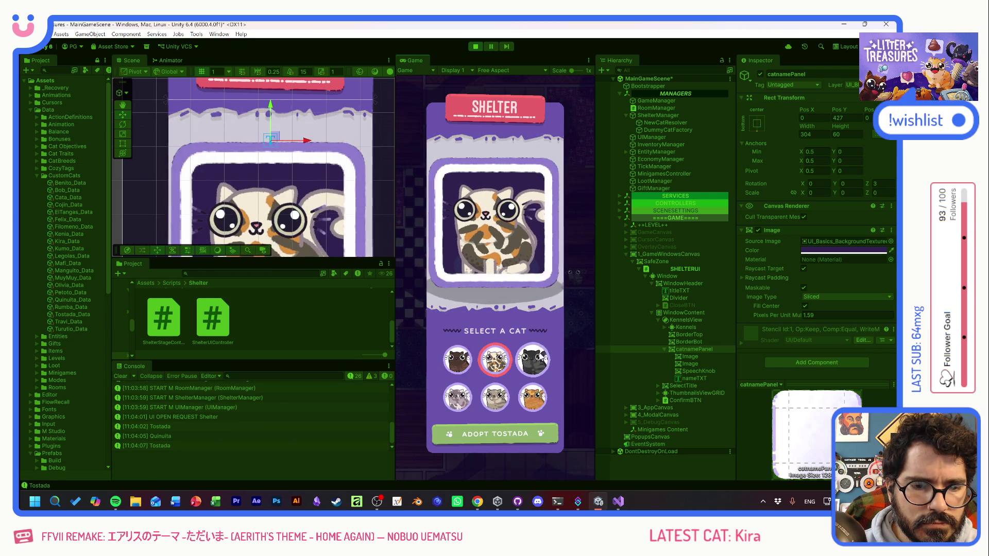
click(475, 46)
key(alt+Tab)
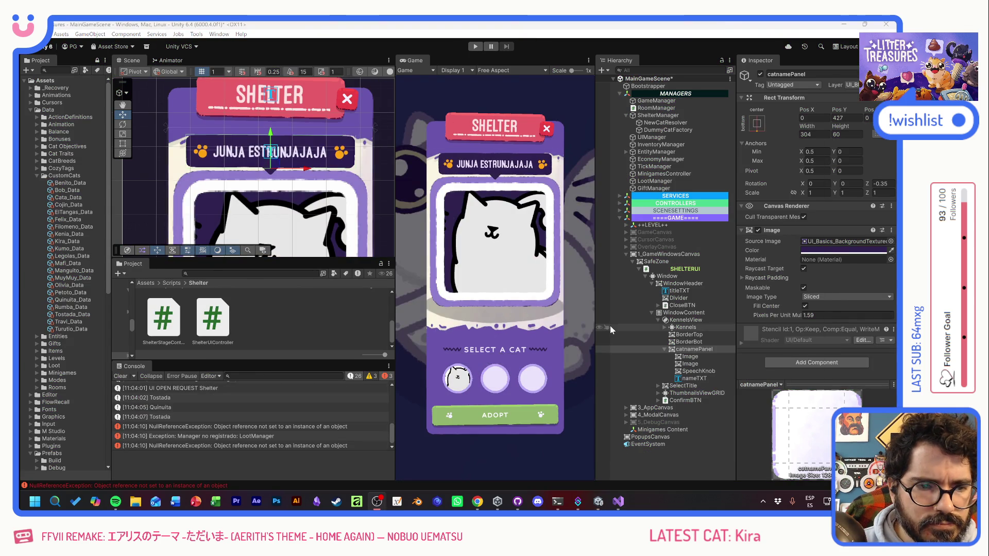
- Switch line 86's ease from Ease.InExpo to Ease.OutExpo, then run the game in Unity
key(ctrl+shift+Left)
key(Delete)
key(Delete)
text(OutExpo);)
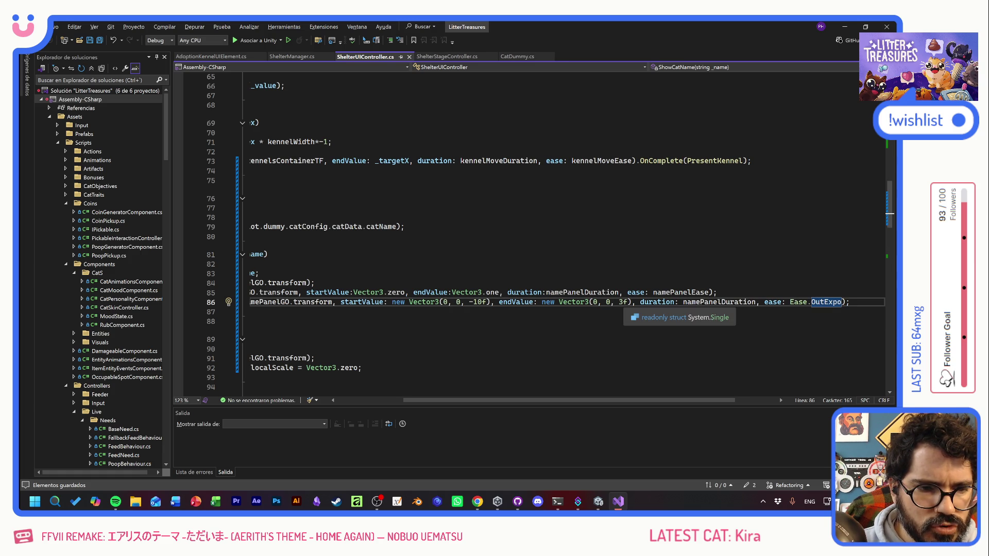
key(alt+Tab)
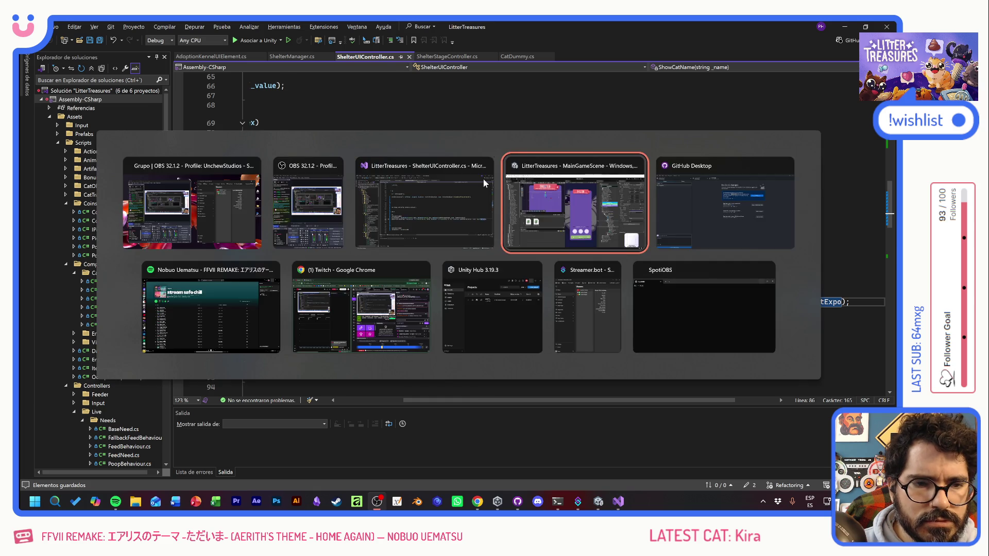
click(476, 47)
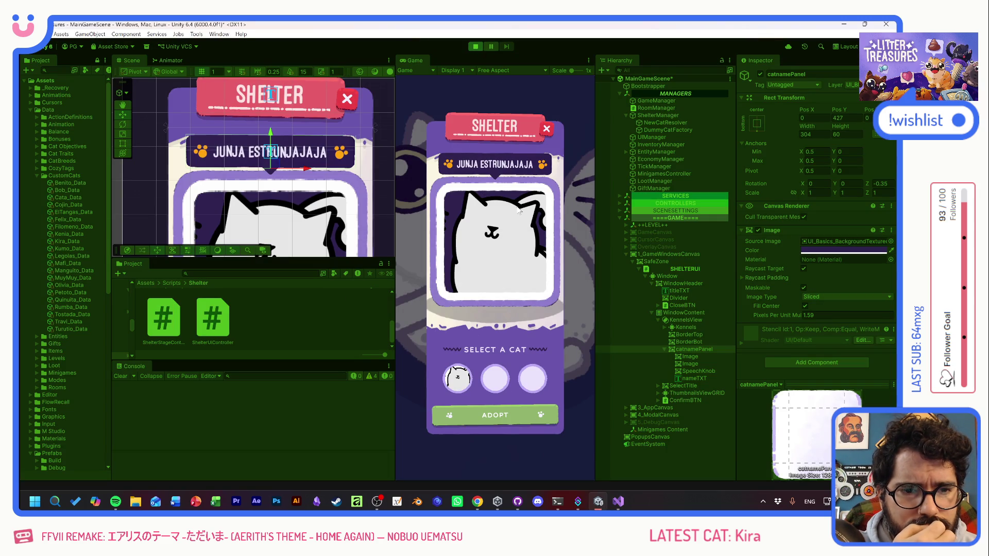
- Start a new game and pick Tostada, Quinuita, Olivia, Benito, Legolas and Muymuy in the shelter
click(499, 283)
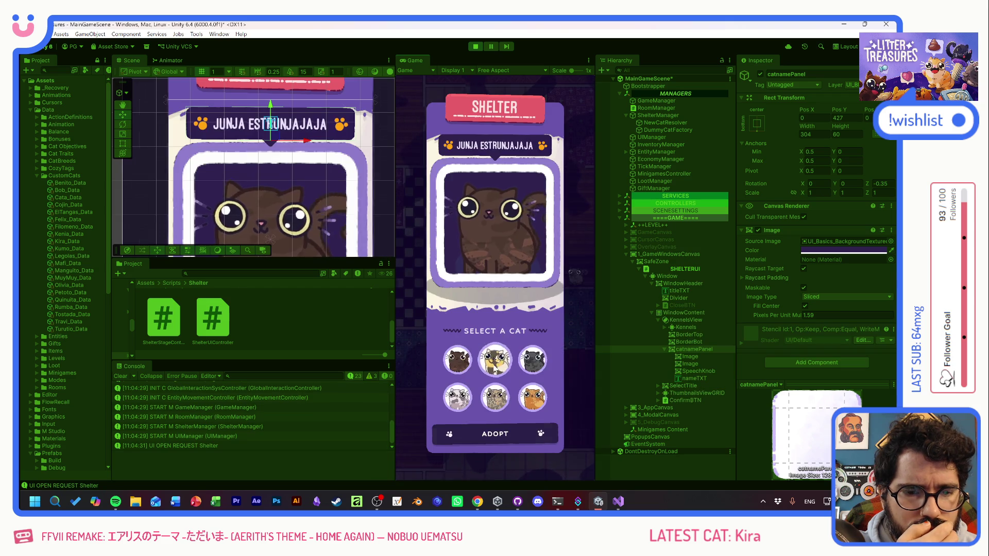
click(494, 369)
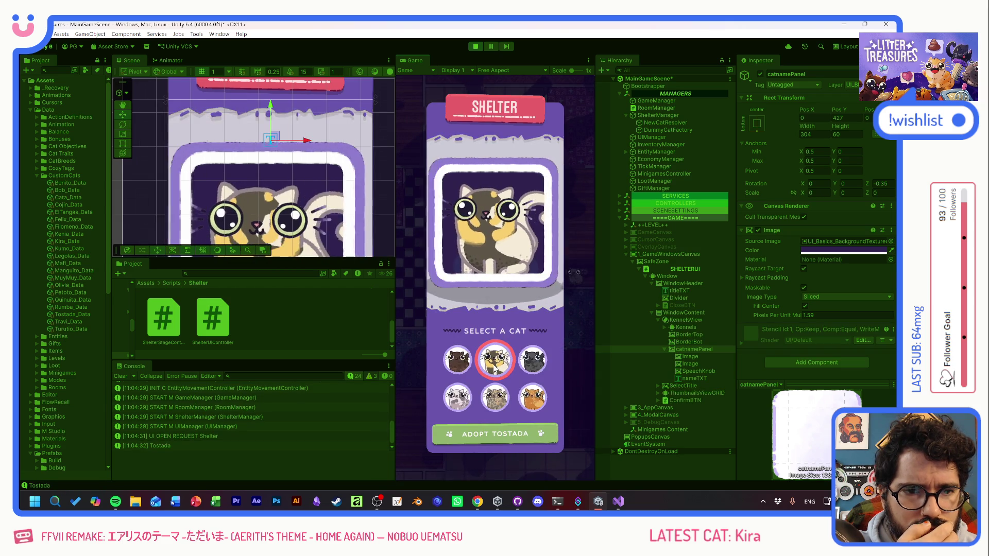
click(459, 360)
click(533, 360)
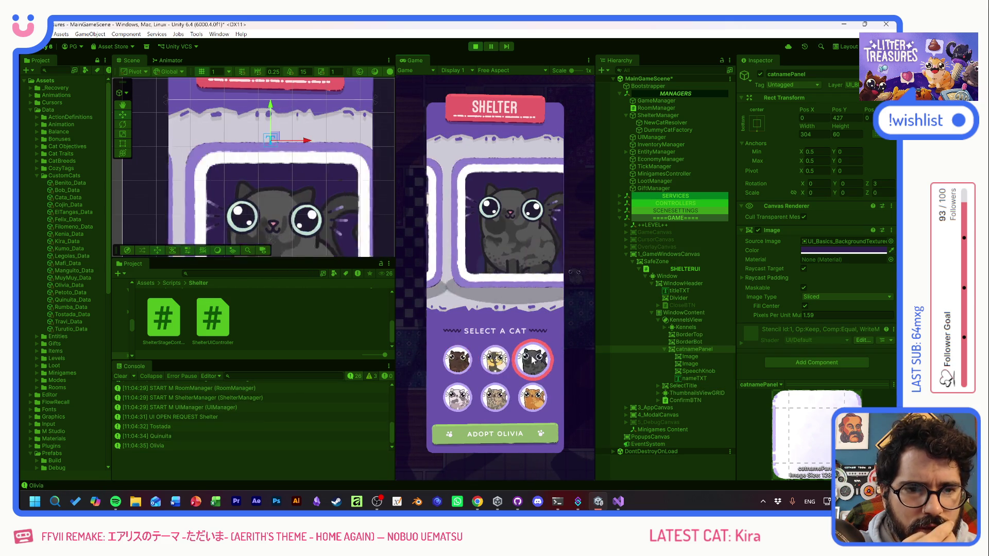
click(495, 397)
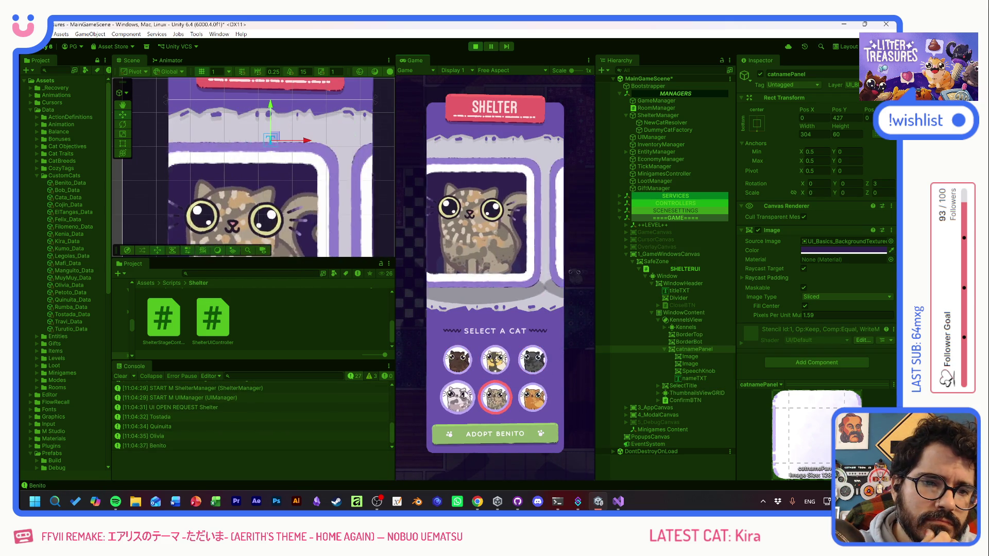
click(458, 397)
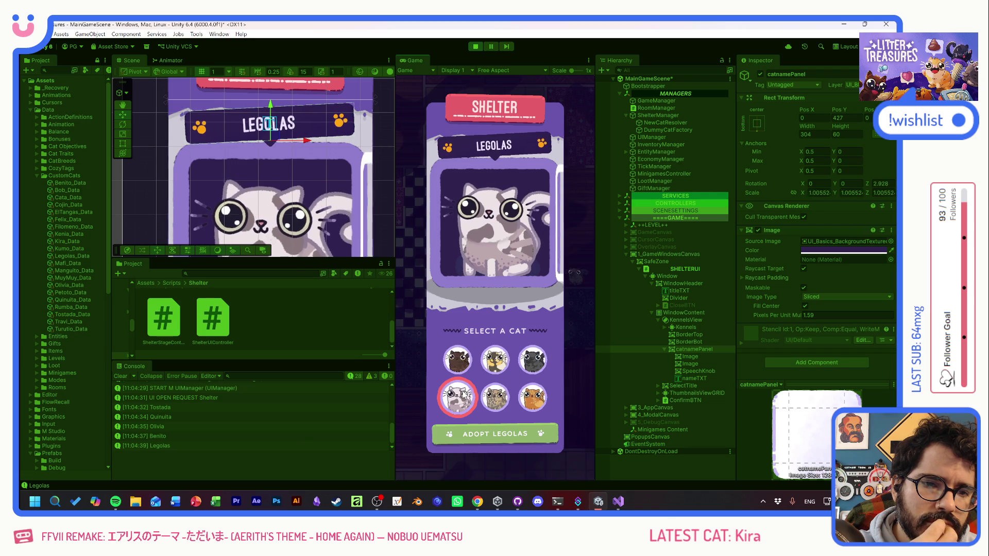
click(534, 397)
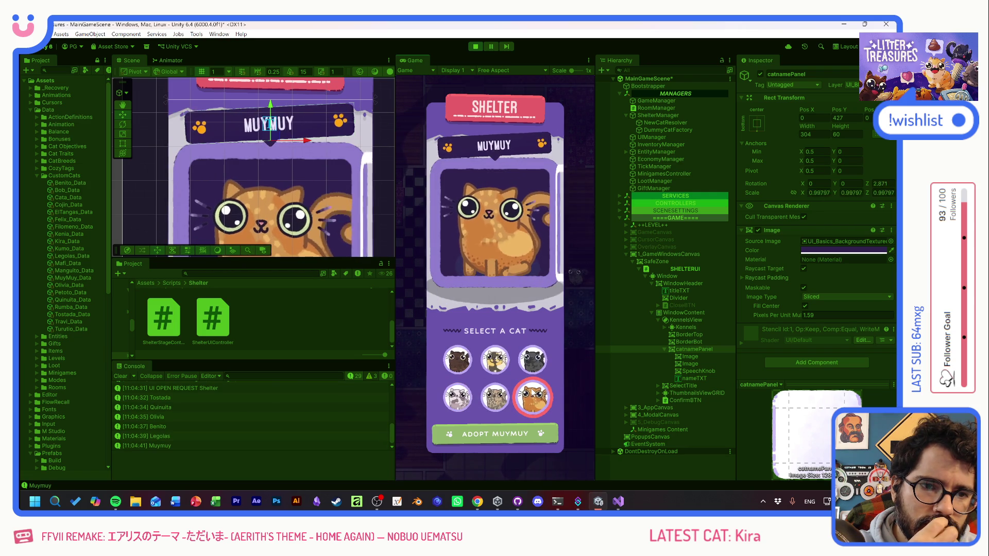
- Recheck the name panel on Tostada, Benito, Olivia and Quinuita, then stop play mode
click(501, 361)
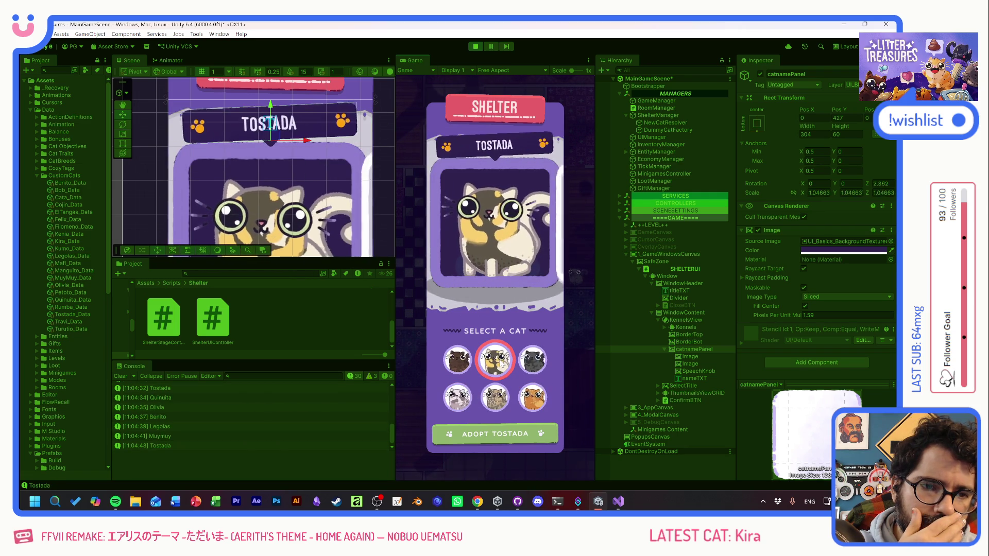
click(501, 398)
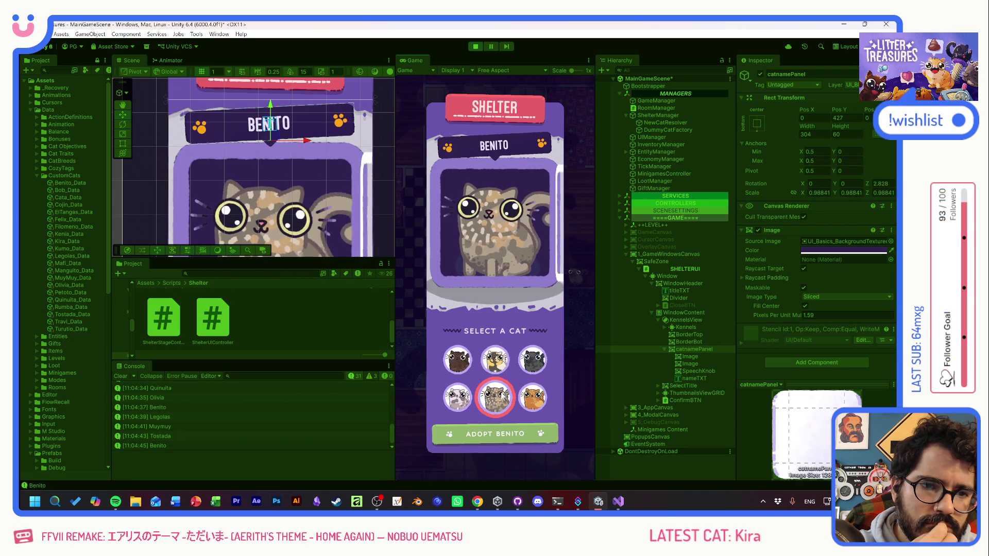
click(534, 362)
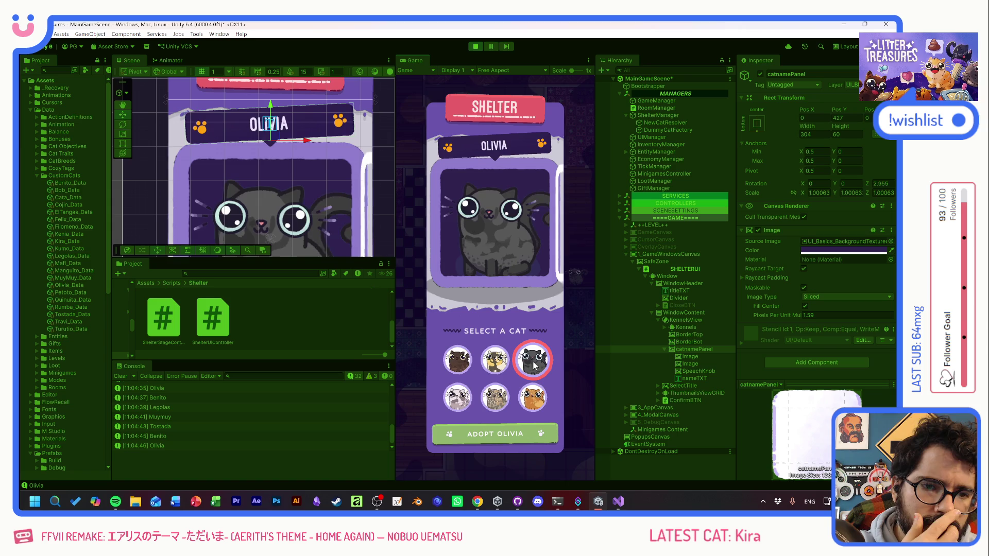
click(455, 362)
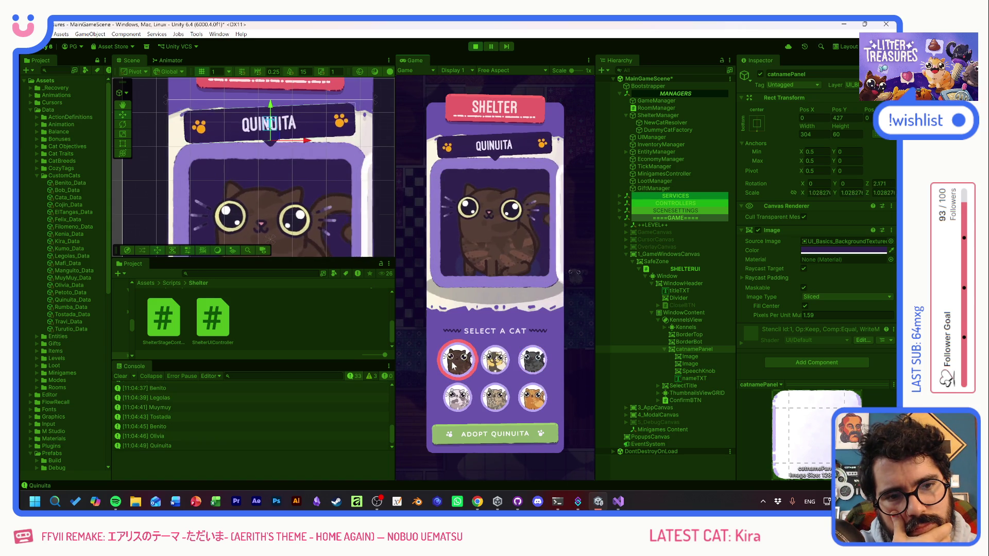
click(532, 360)
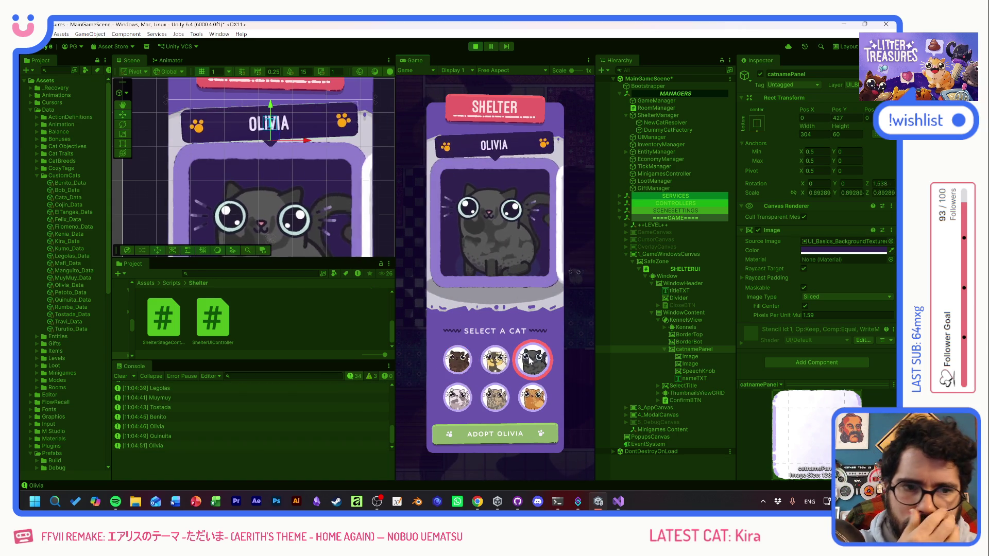
click(495, 398)
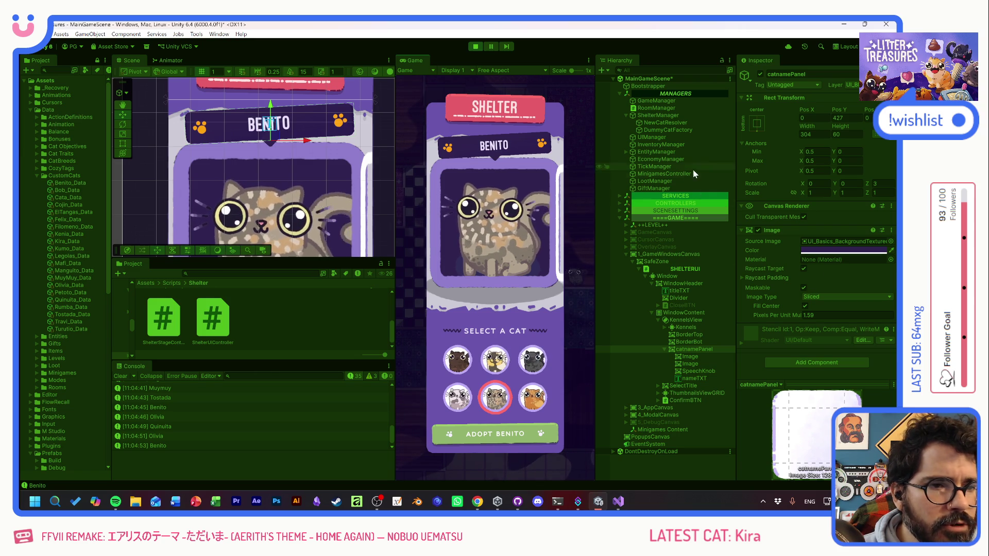
click(475, 47)
click(476, 47)
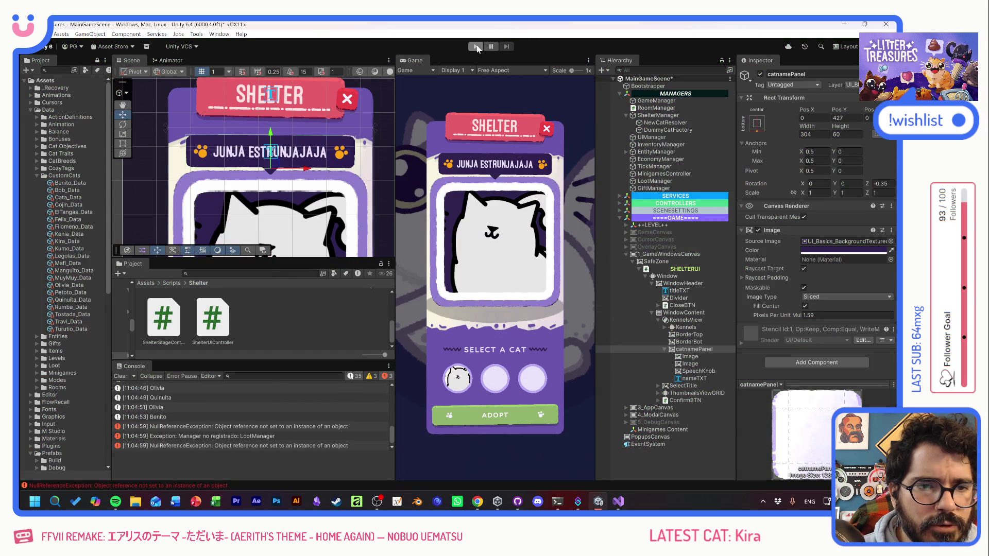
- Replay into the shelter, pick Tostada and Olivia, try name-panel Rotation Z of 2, then stop
click(664, 349)
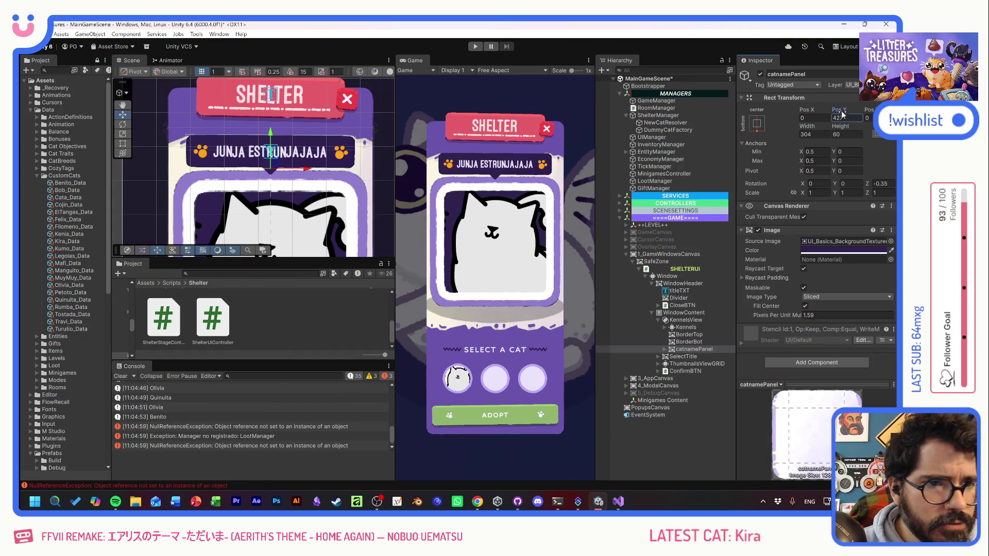
text(419.29)
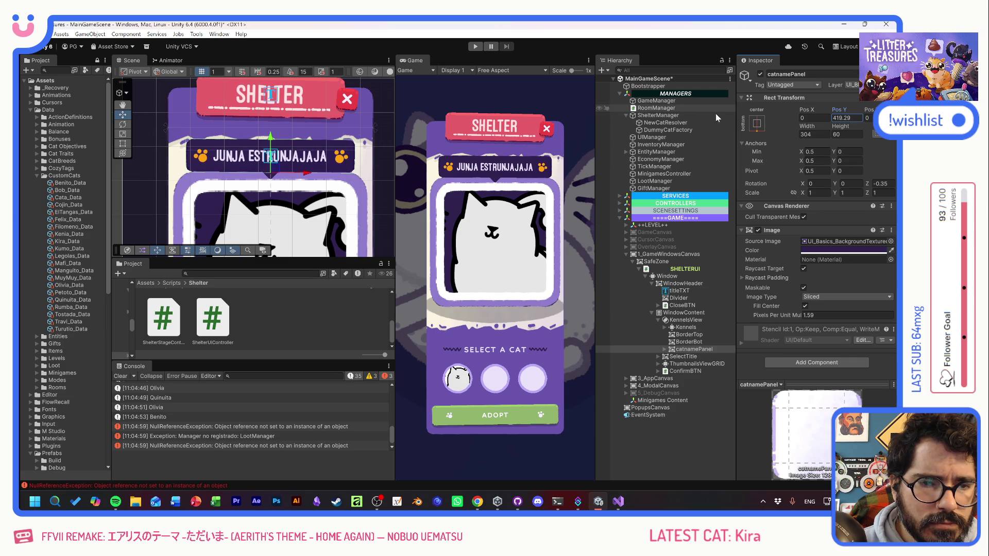
click(475, 46)
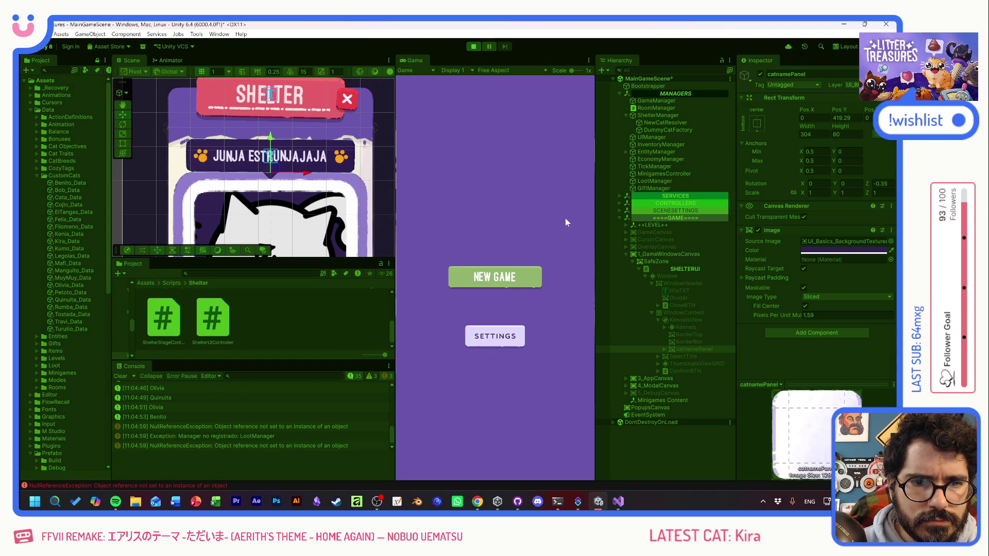
click(507, 278)
click(461, 357)
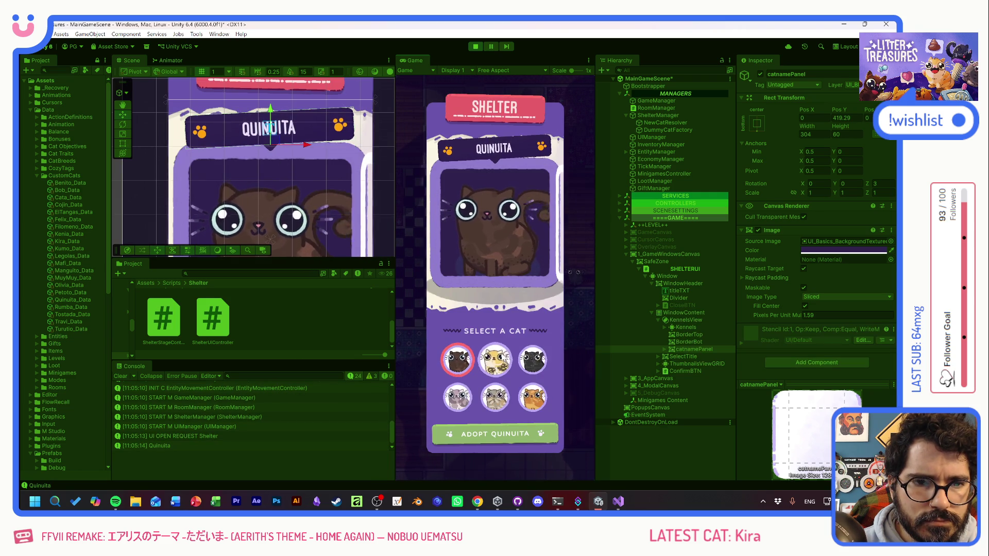
click(495, 359)
key(Right)
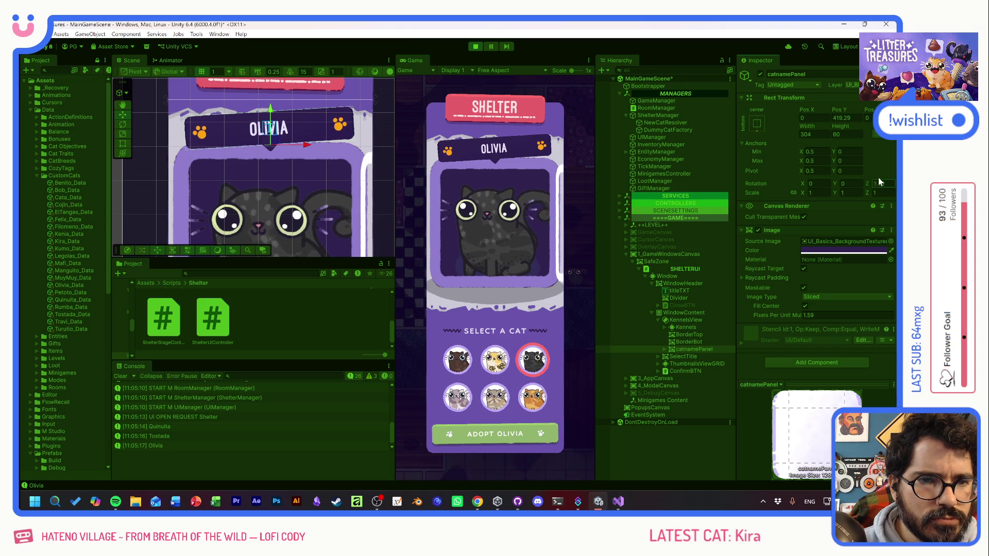
text(2)
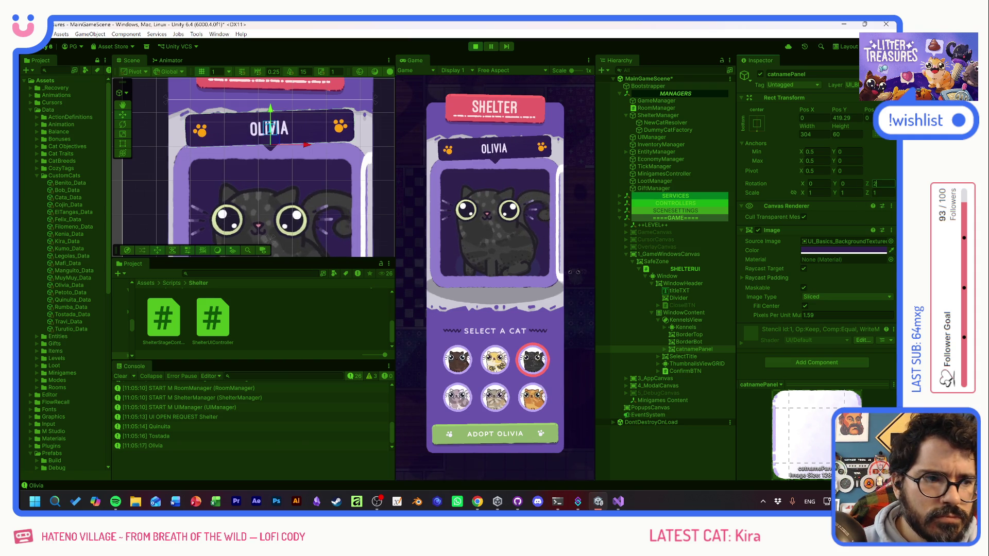
click(475, 47)
key(ctrl+p)
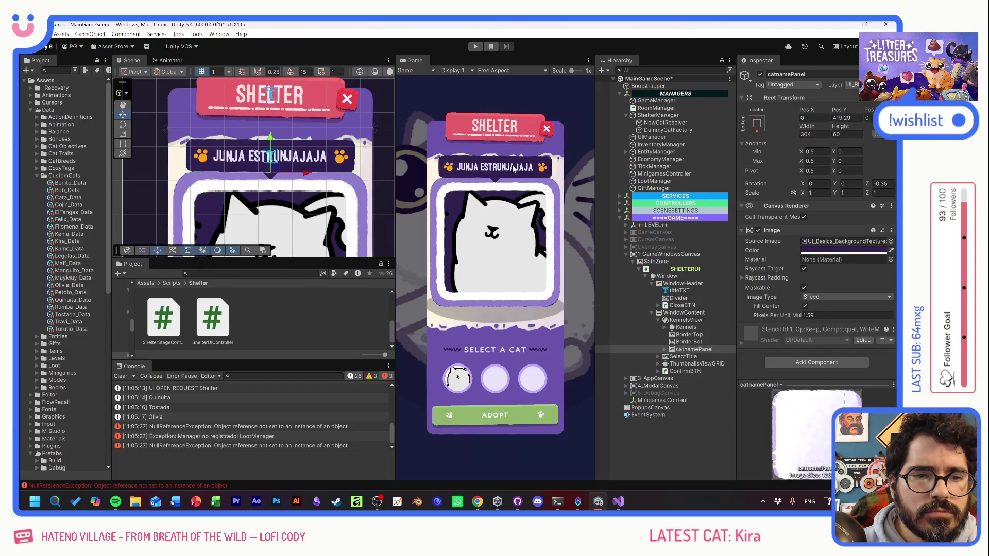
- Change line 86's name-panel end rotation from 3f to 2f and save ShelterUIController.cs
key(alt+Tab)
key(ctrl+z)
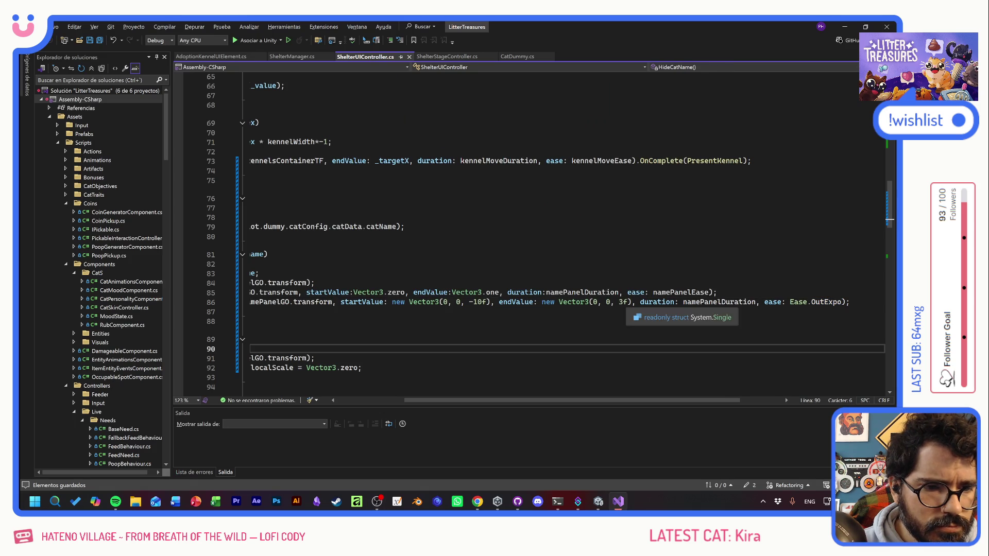
key(ctrl+s)
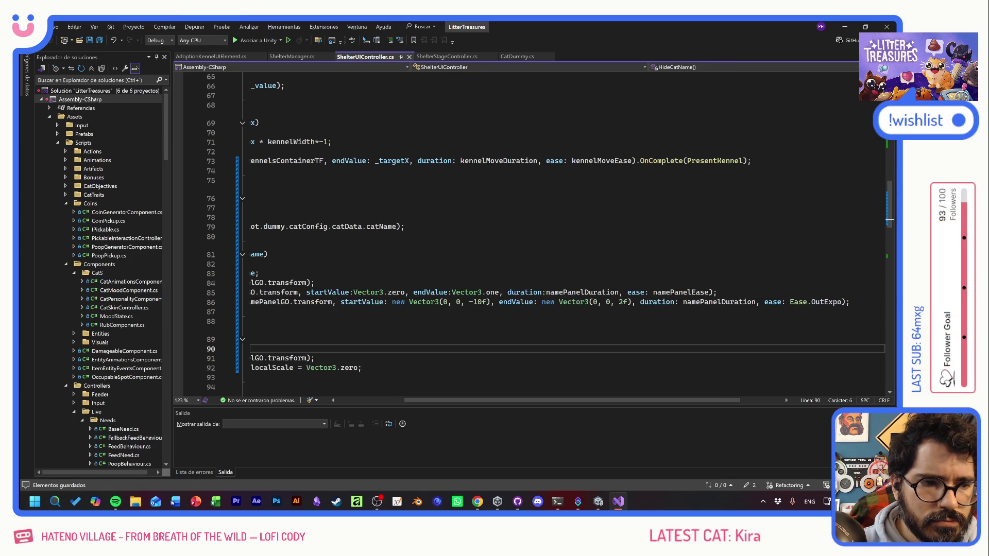
scroll(531, 232, left, 5)
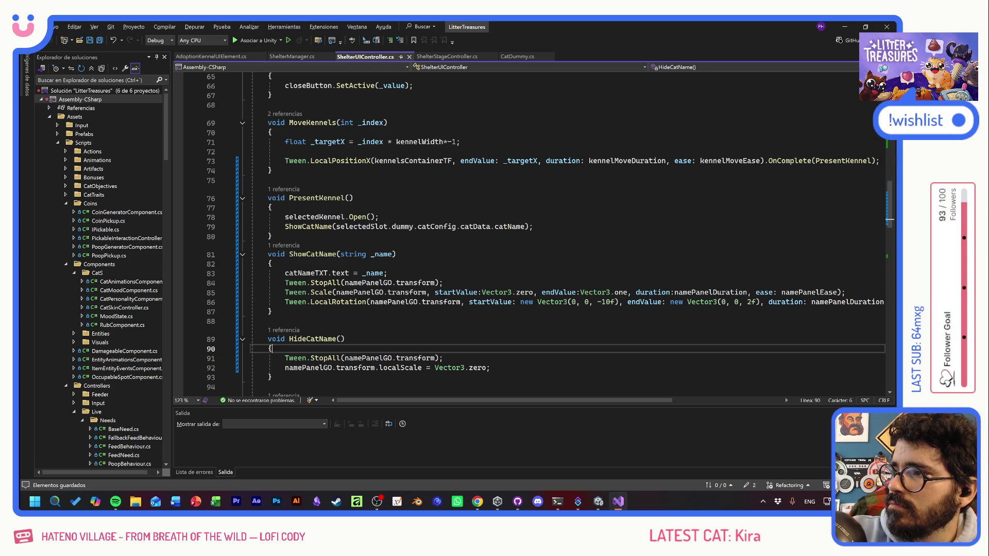
click(268, 322)
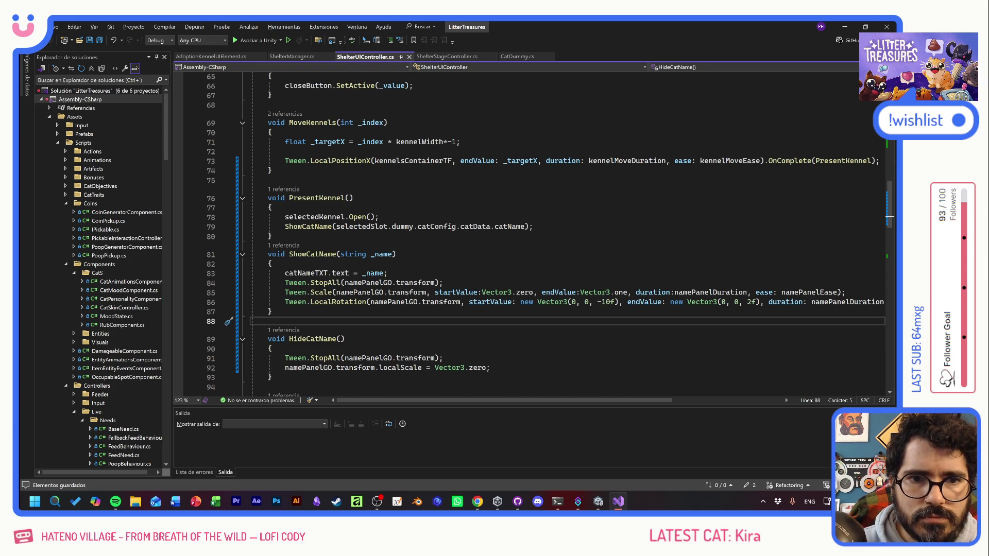
key(alt+Tab)
key(alt+Tab)
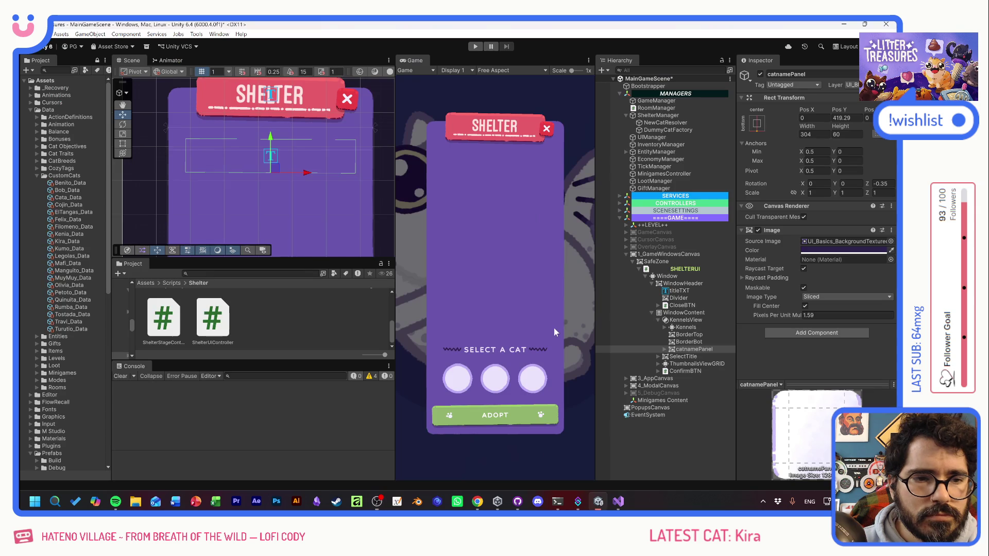
- Run the game into the shelter, then select 3_AppCanvas and KennelShadowIMG in the Hierarchy
click(476, 46)
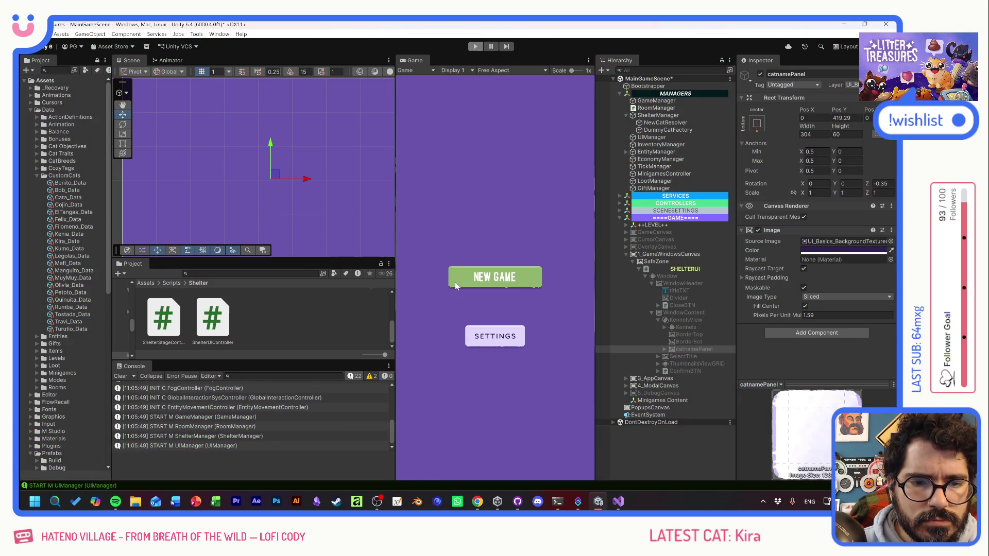
click(456, 287)
scroll(237, 191, up, 5)
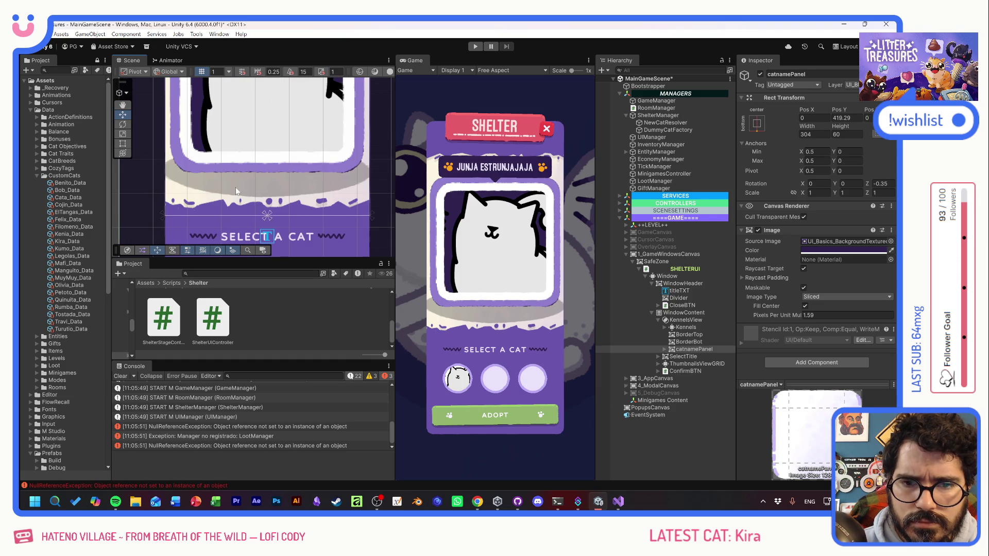
click(237, 191)
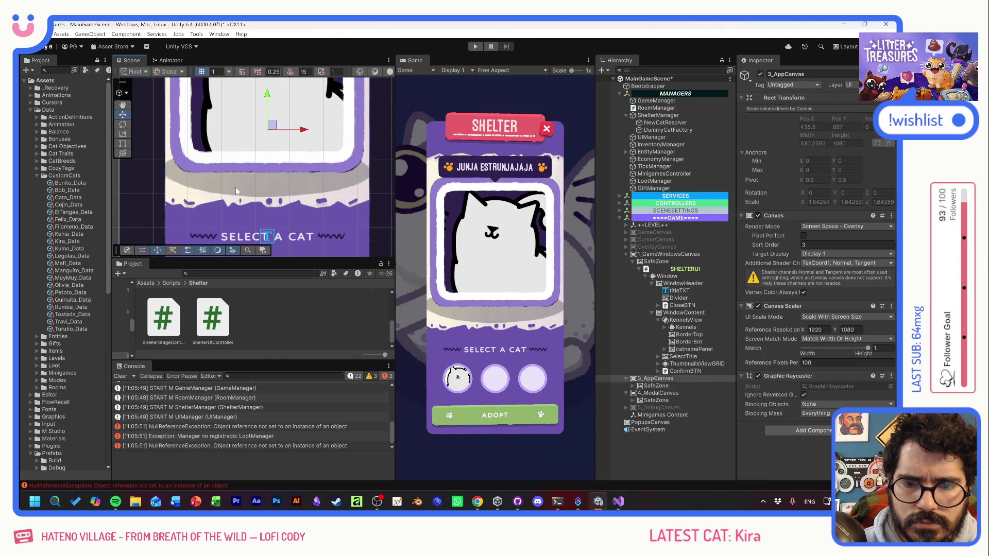
click(237, 191)
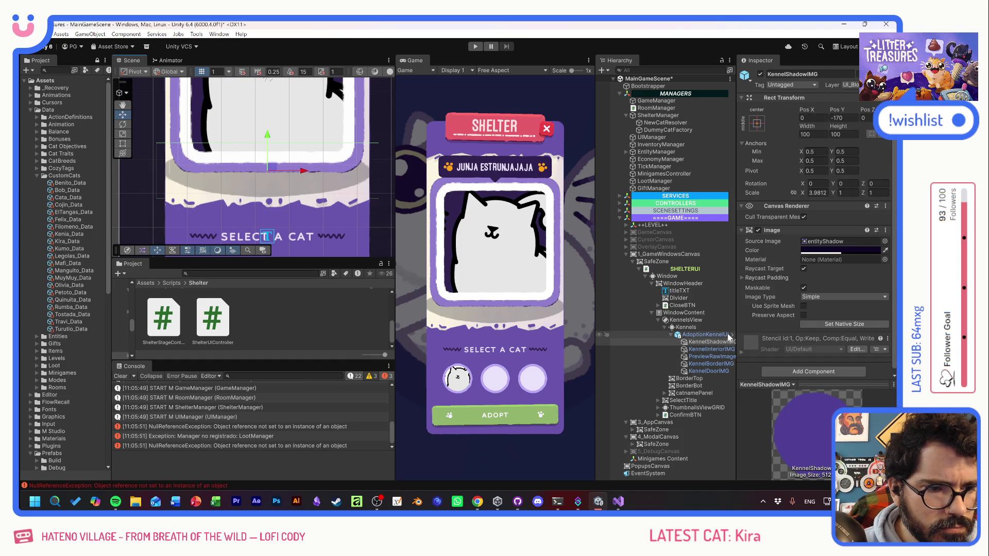
- In the AdoptionKennelUIElementPF prefab, scale KennelShadowIMG to about 3.68 × 0.66, then run the game
click(732, 334)
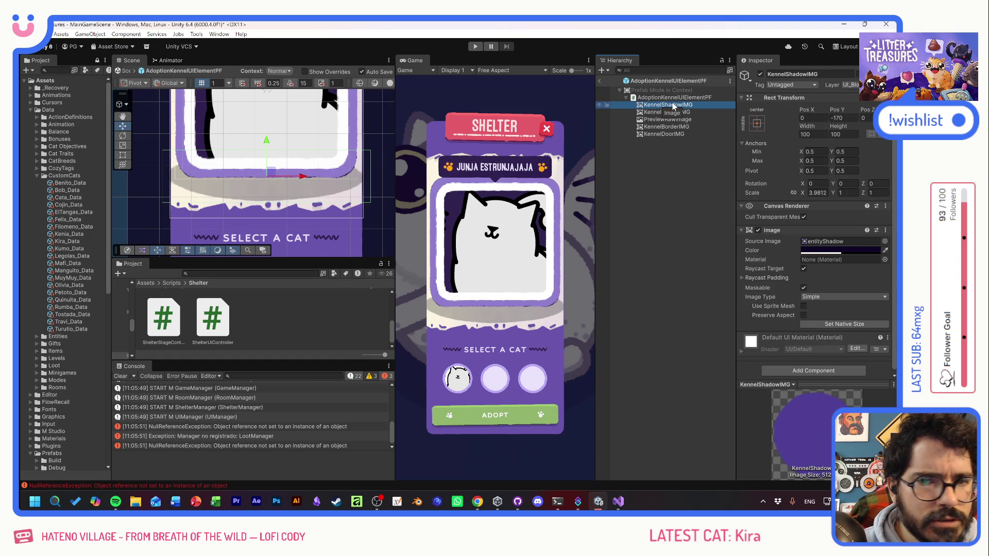
click(124, 146)
mouse_move(267, 140)
mouse_down()
mouse_move(269, 161)
mouse_move(295, 179)
mouse_up()
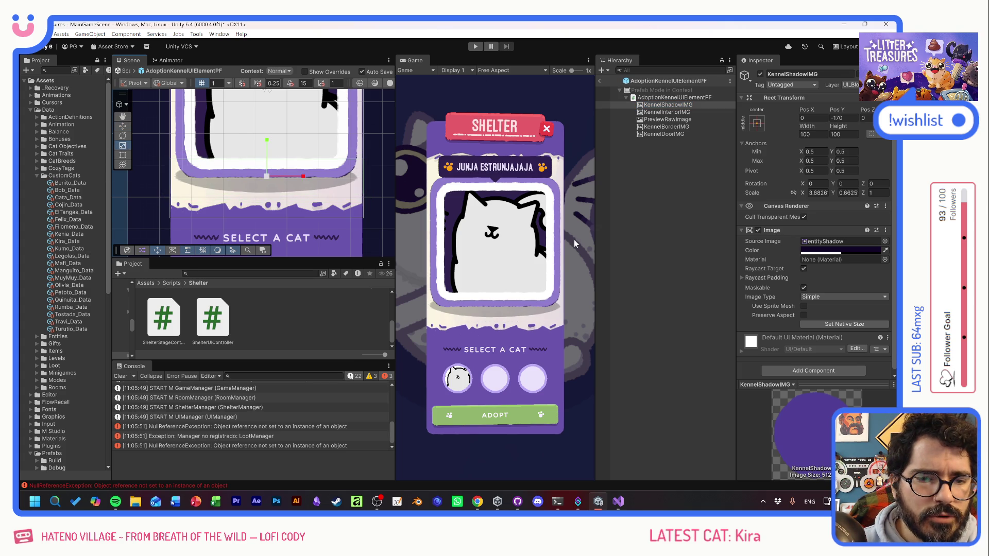
click(475, 46)
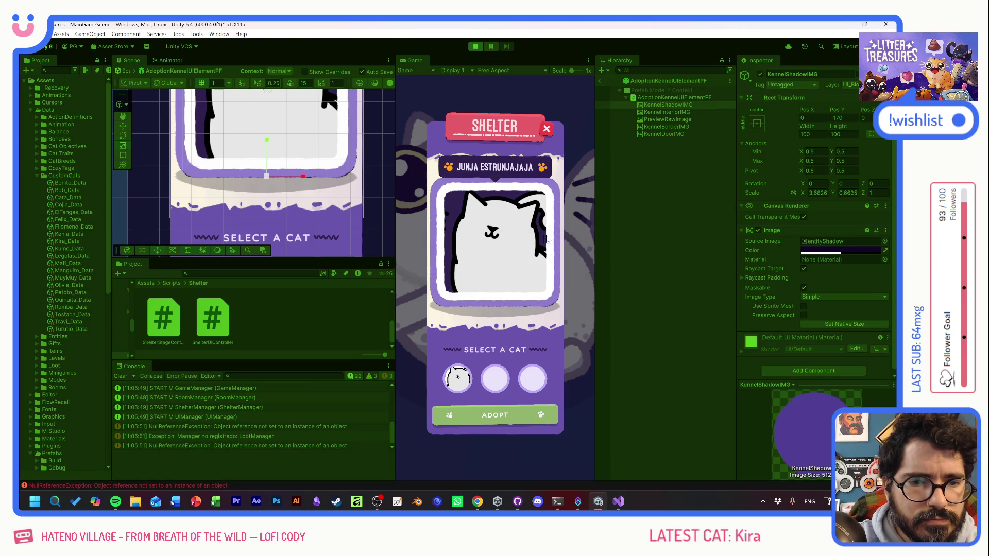
- Start a new game and pick Quinuita, Olivia, Benito, Legolas, Muymuy, Benito and Quinuita
click(515, 275)
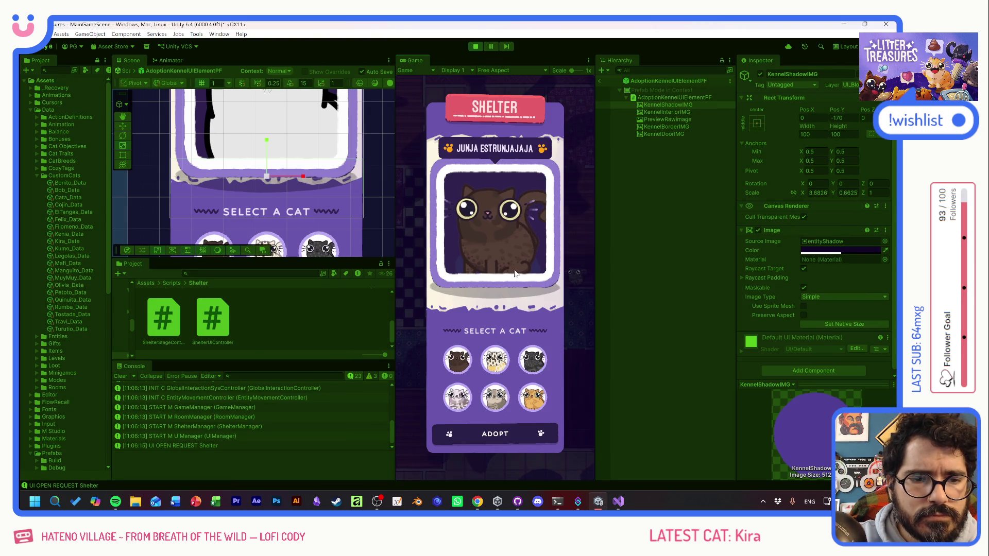
click(458, 360)
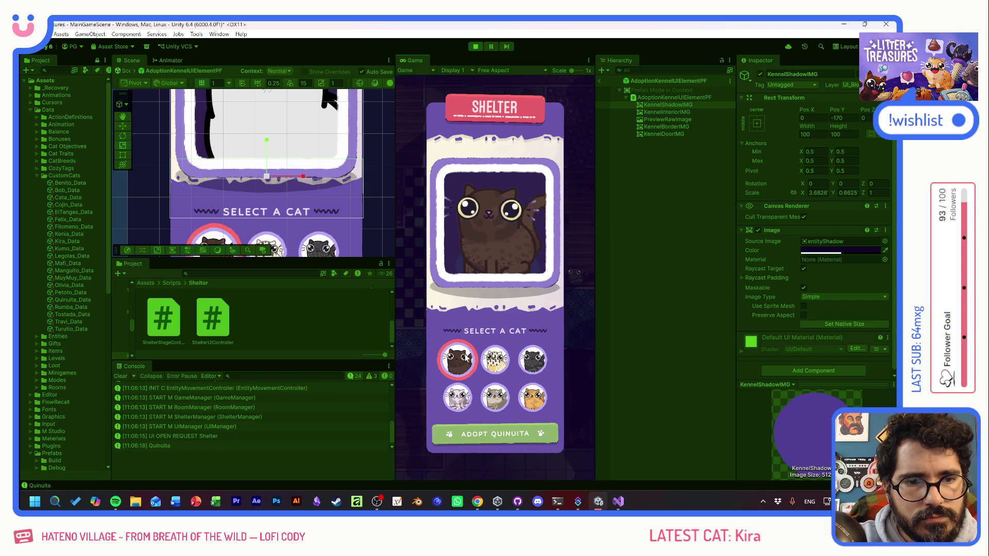
click(532, 371)
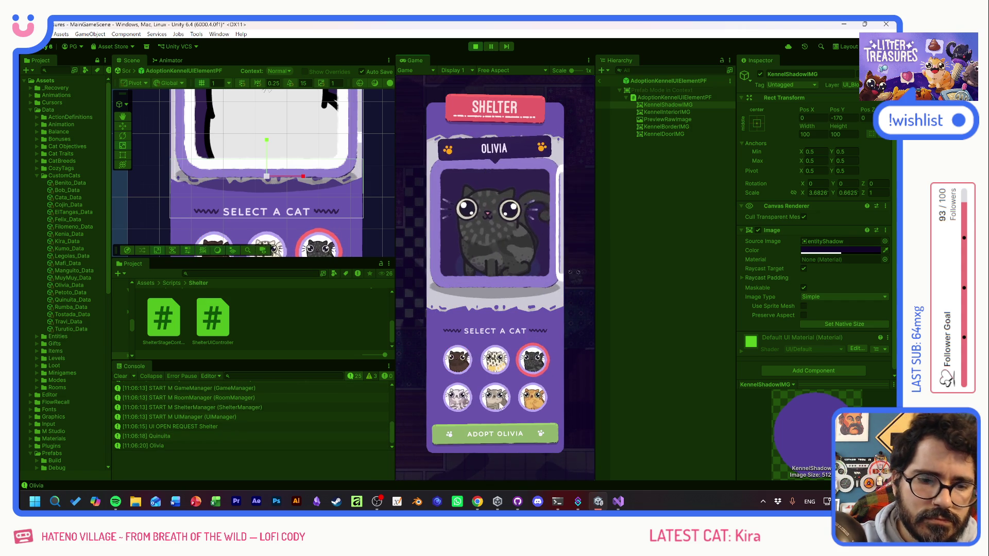
click(495, 398)
click(458, 396)
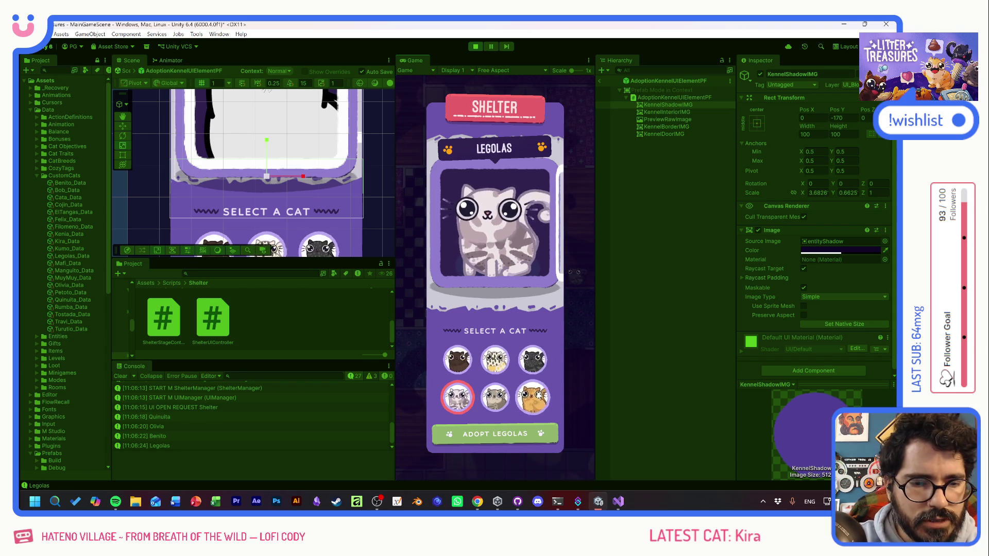
click(538, 395)
click(495, 396)
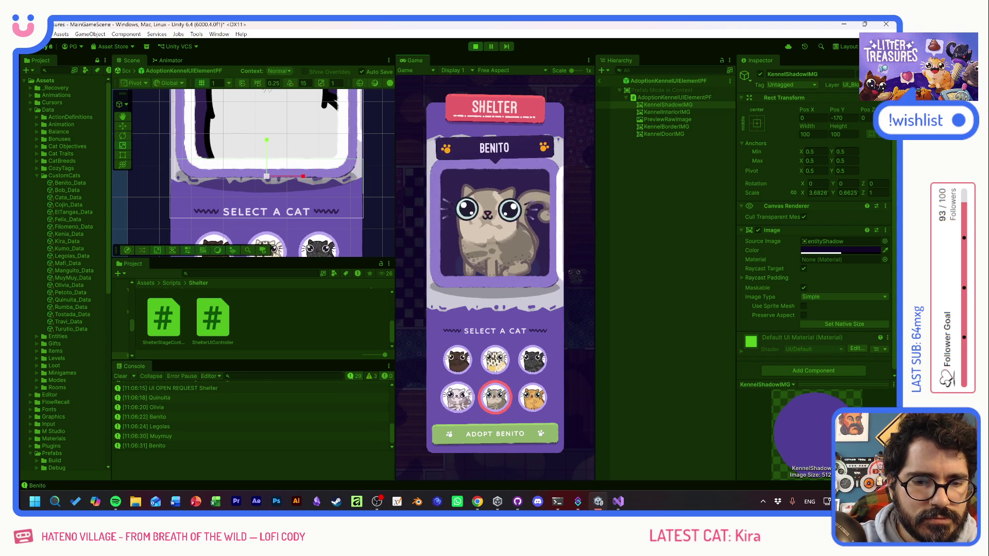
click(457, 396)
- Cycle the kennel through Quinuita, Tostada, Olivia, Benito and Legolas to check the shadow
click(458, 360)
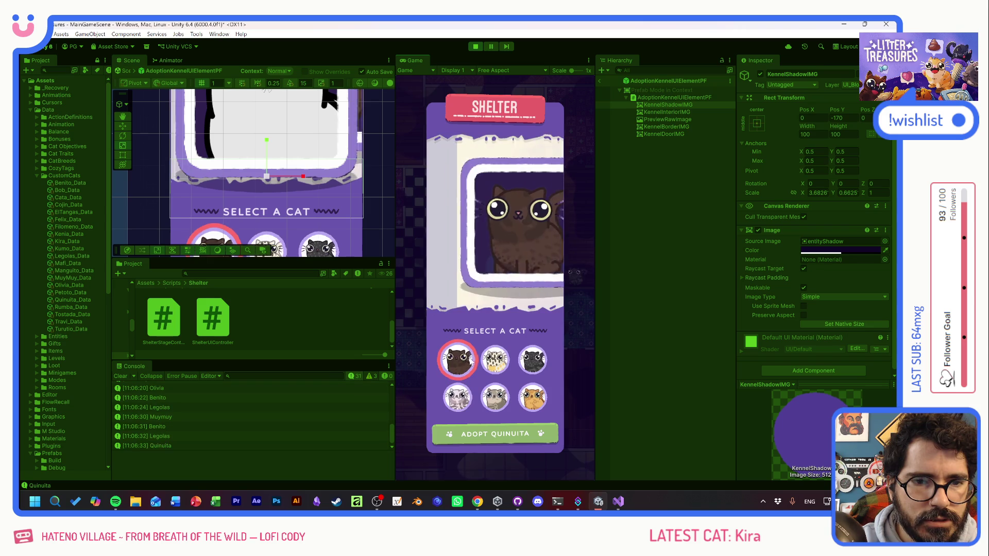
click(494, 360)
click(540, 360)
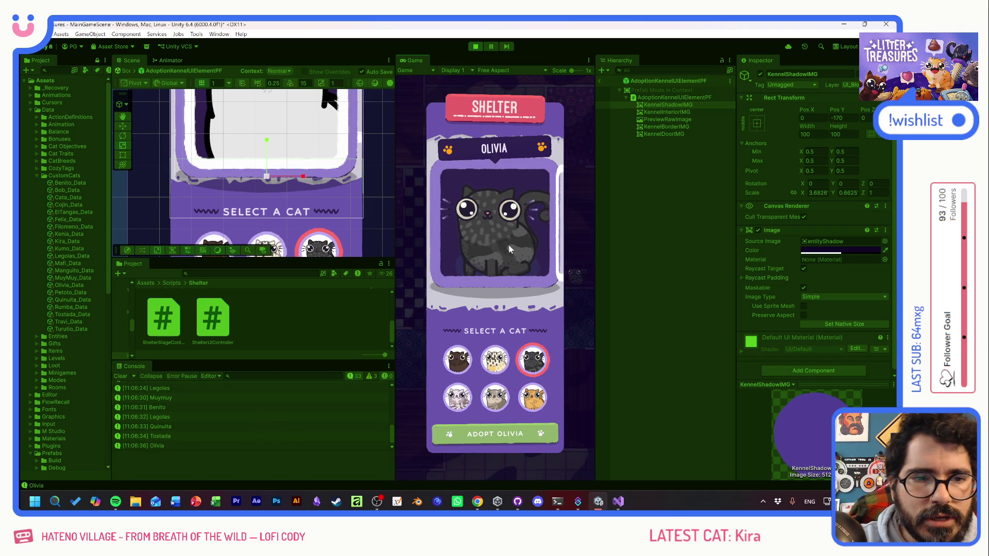
click(495, 361)
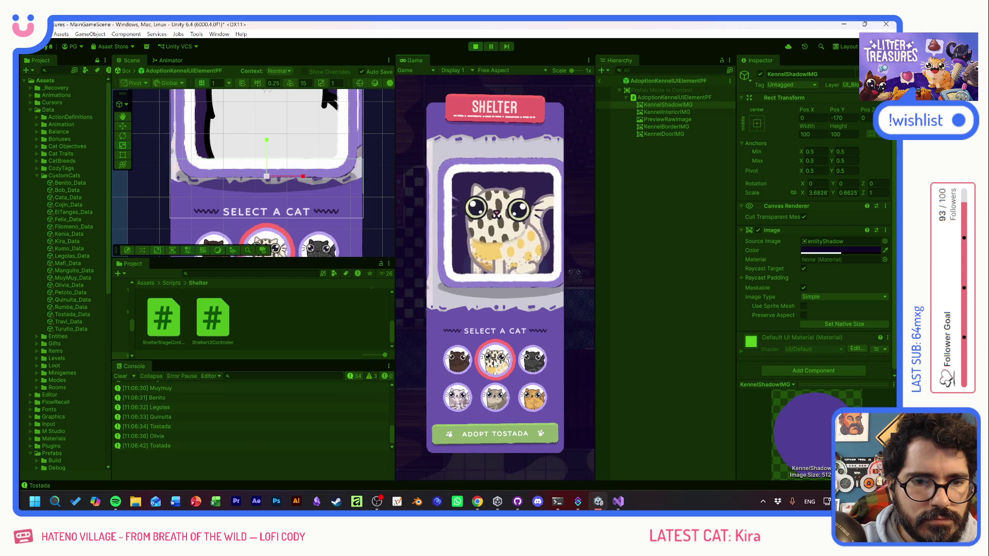
click(468, 367)
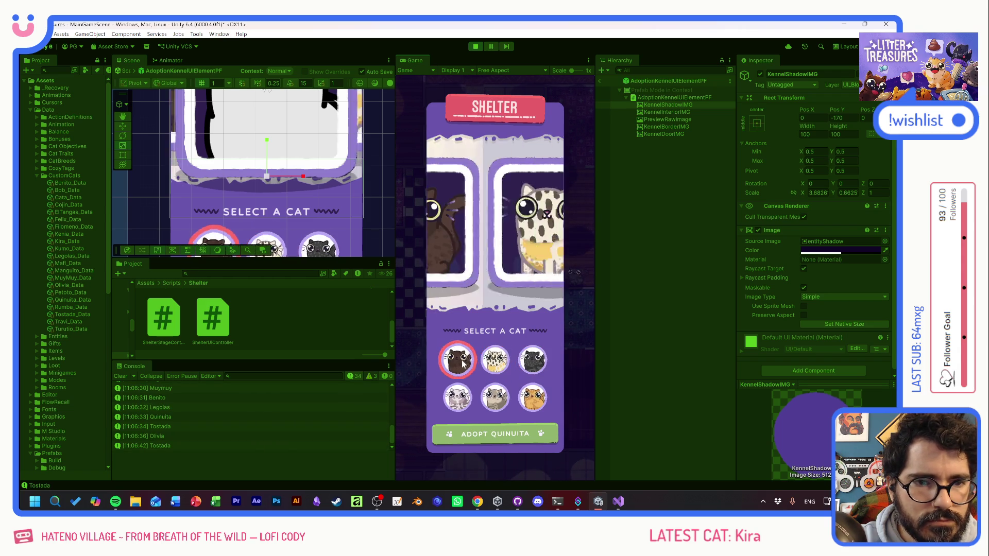
click(512, 398)
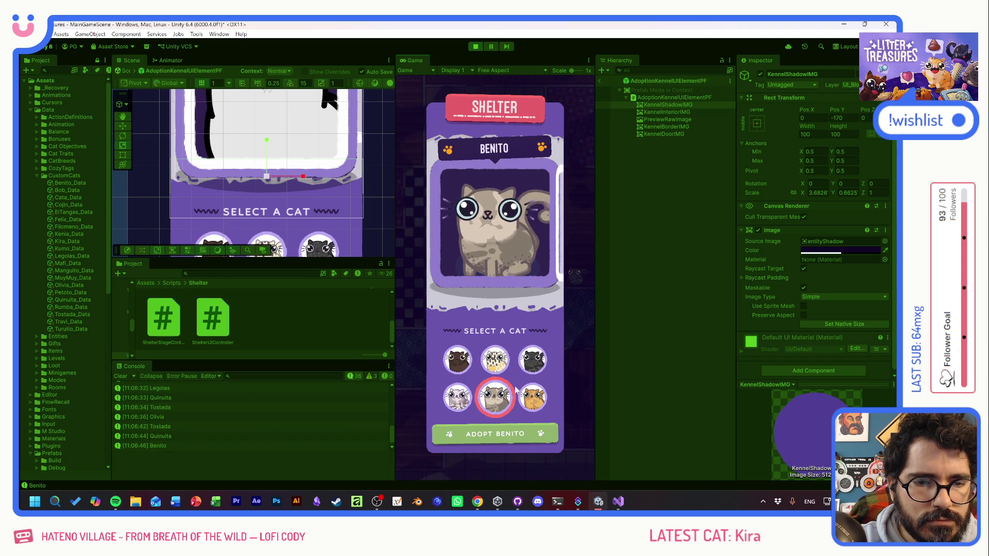
click(534, 366)
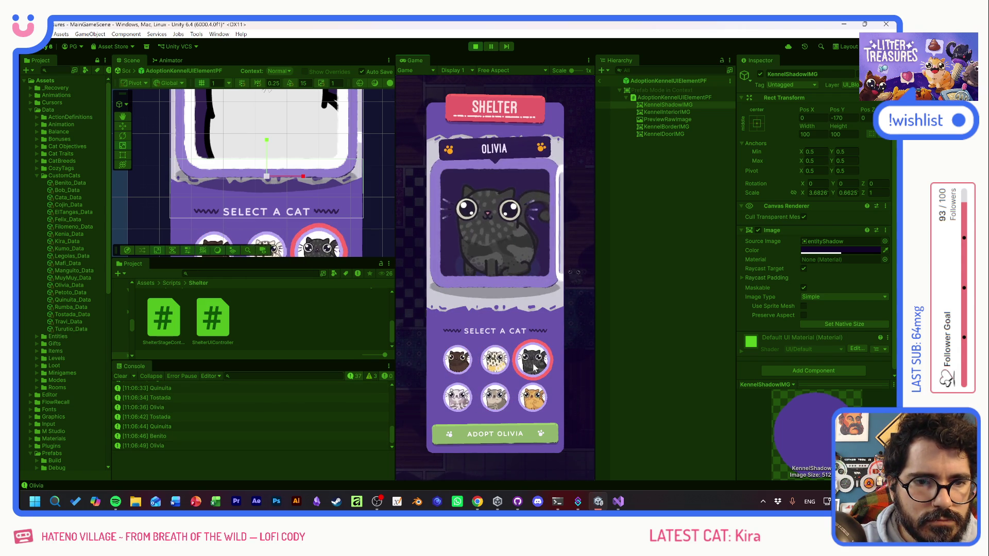
click(456, 398)
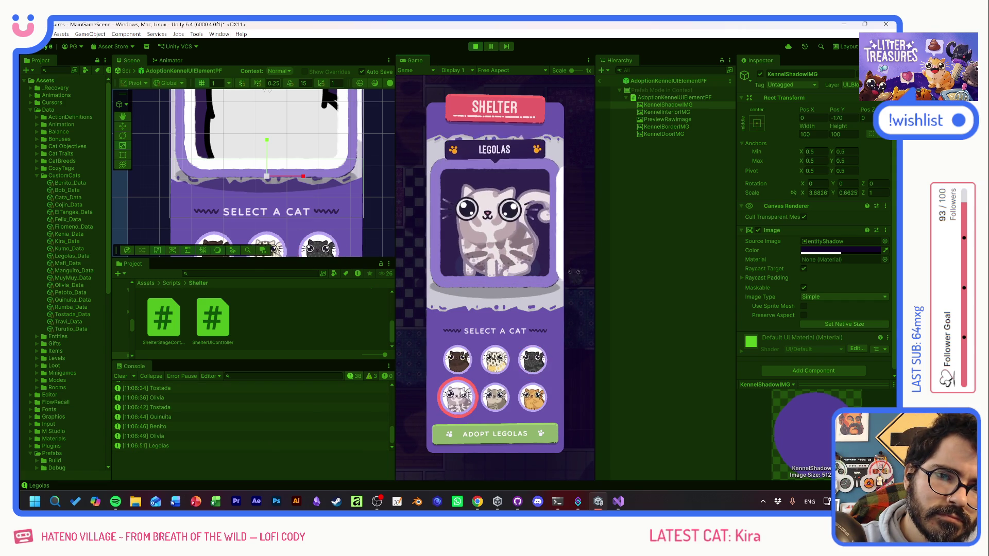
click(495, 397)
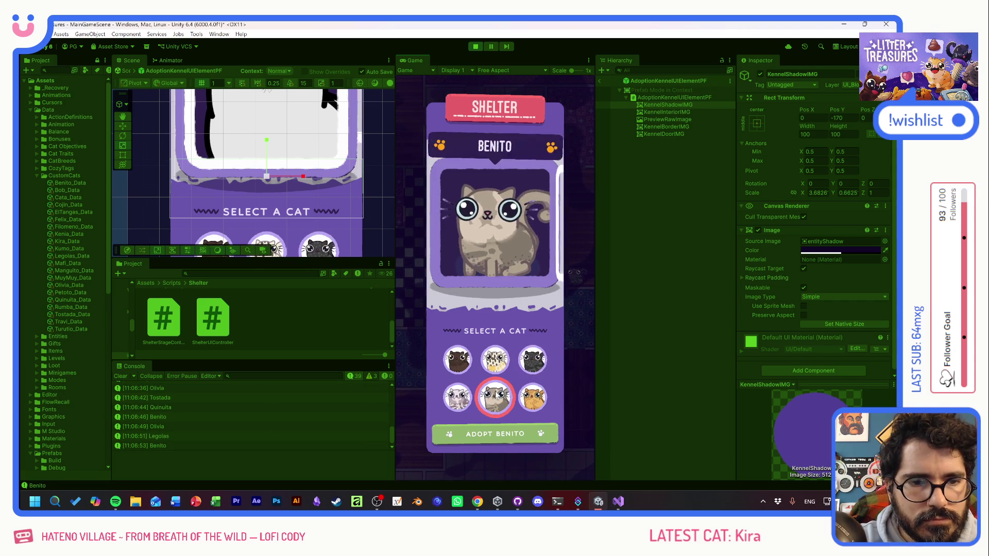
click(533, 361)
- Cycle through Muymuy, Tostada, Benito and Olivia, end on Quinuita, then exit to MainGameScene
click(533, 397)
click(495, 360)
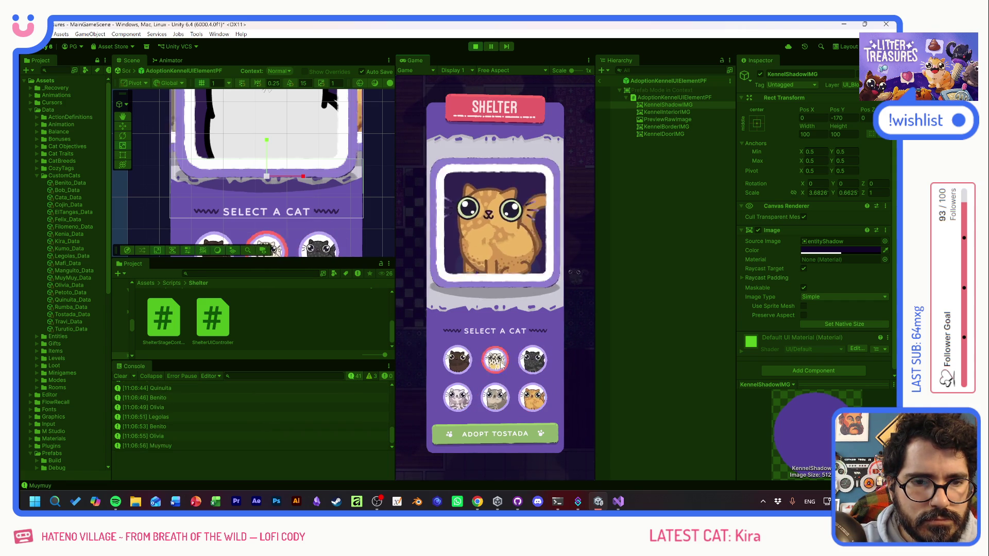
click(455, 360)
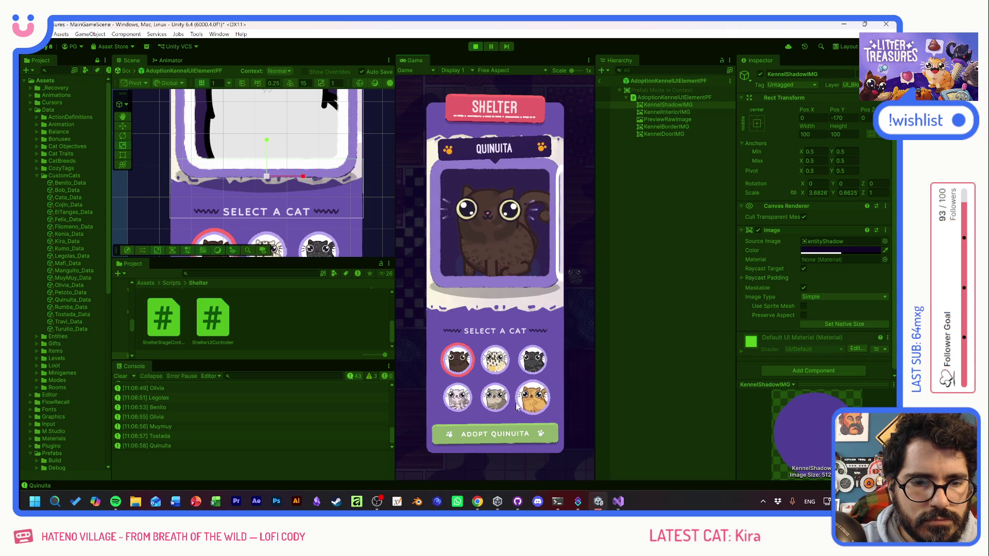
click(493, 405)
click(538, 362)
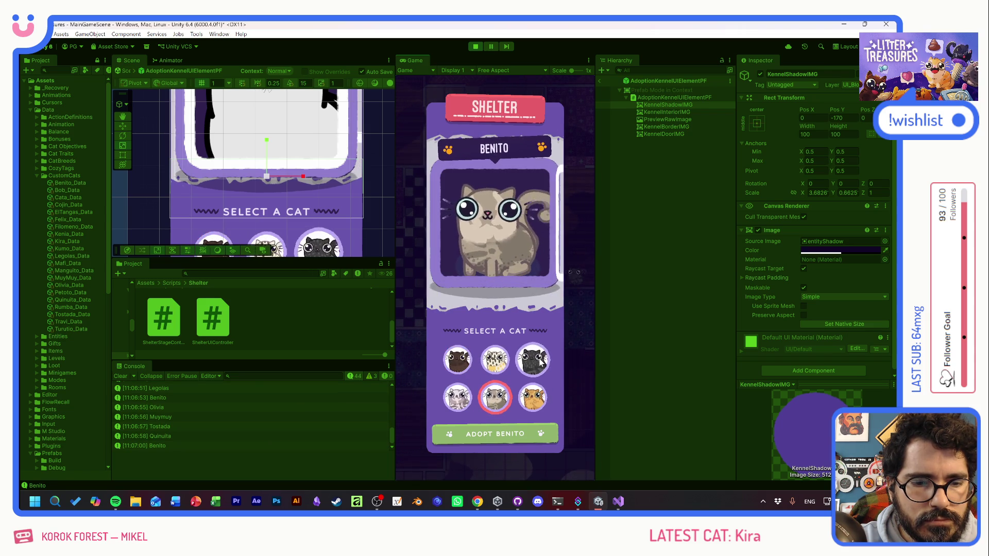
click(495, 360)
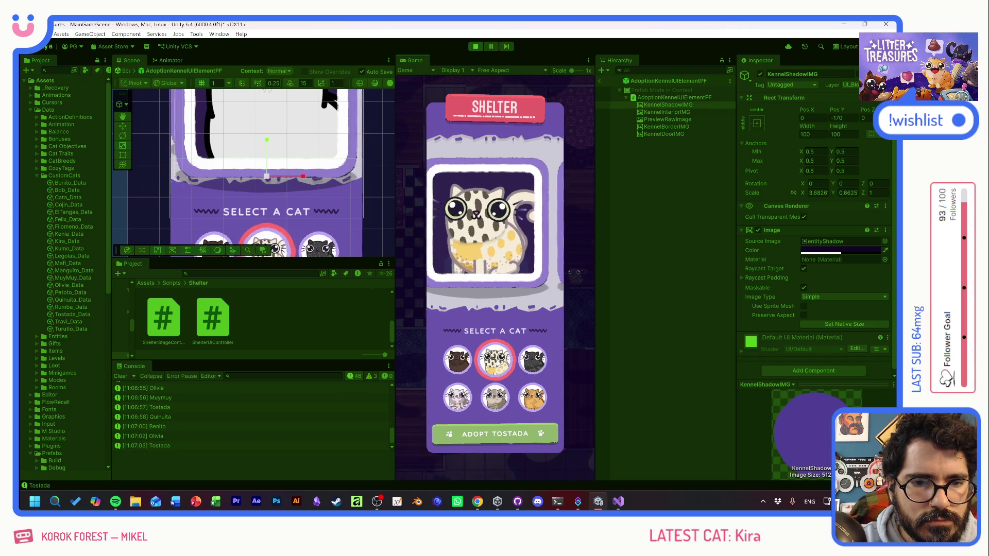
click(456, 360)
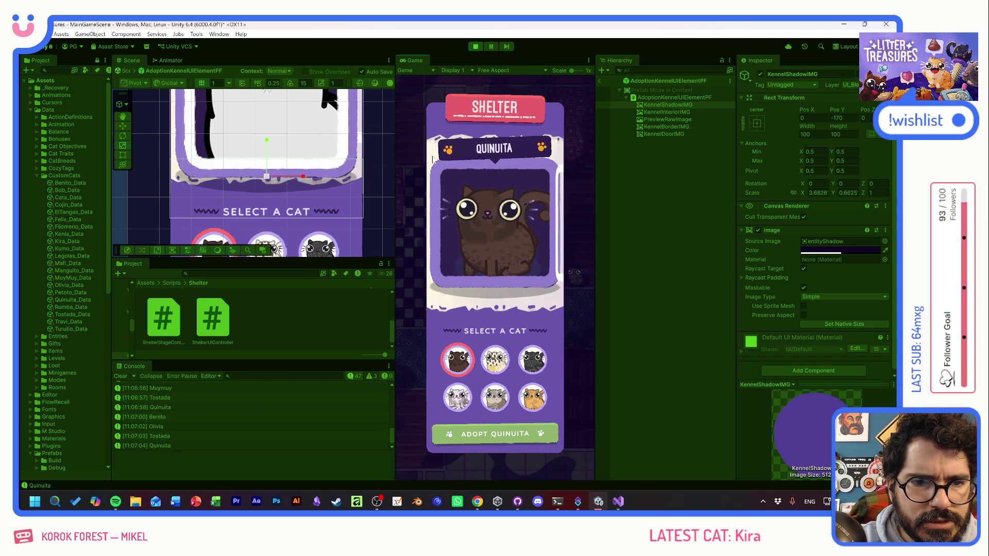
scroll(300, 152, down, 5)
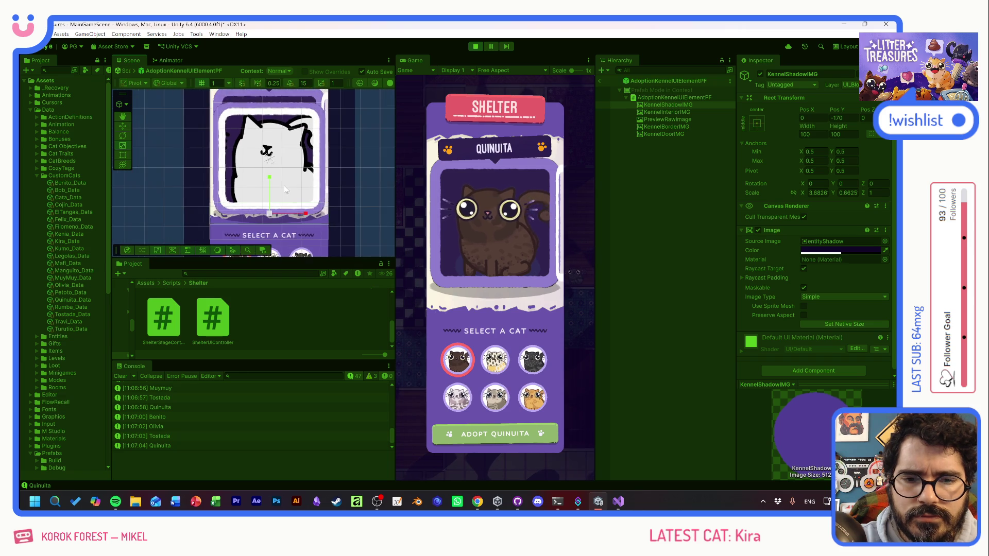
click(599, 79)
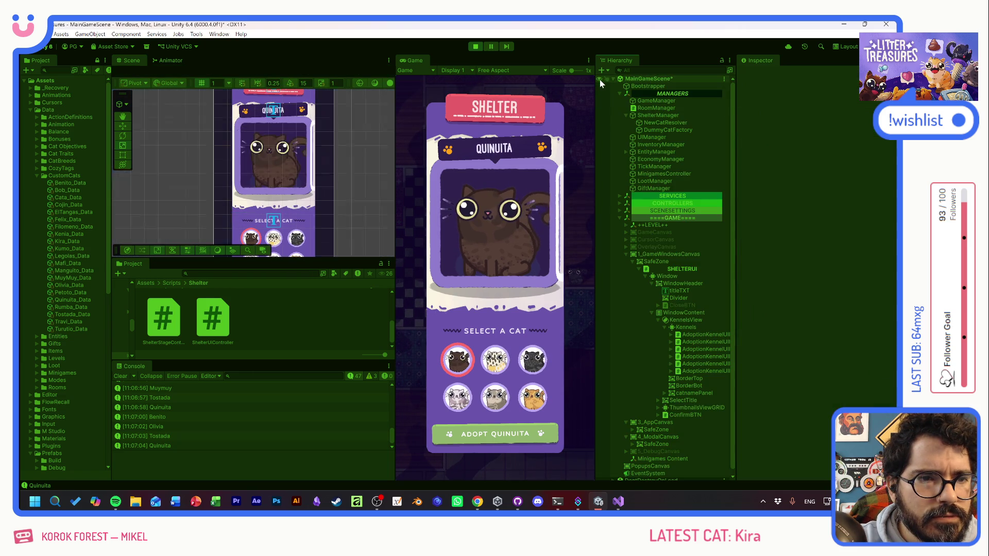
- Select the Kennels container and set its Image Source Image to None
click(664, 327)
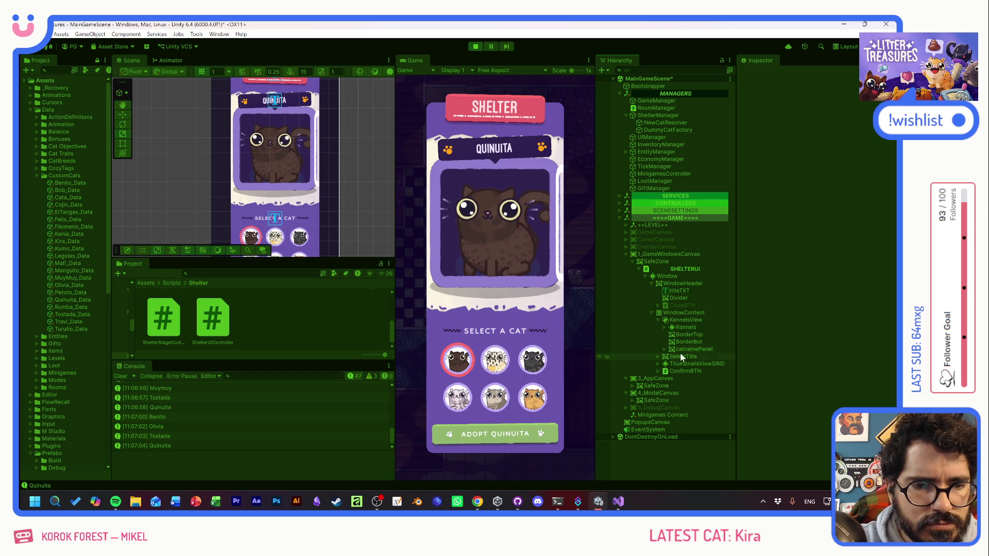
click(672, 326)
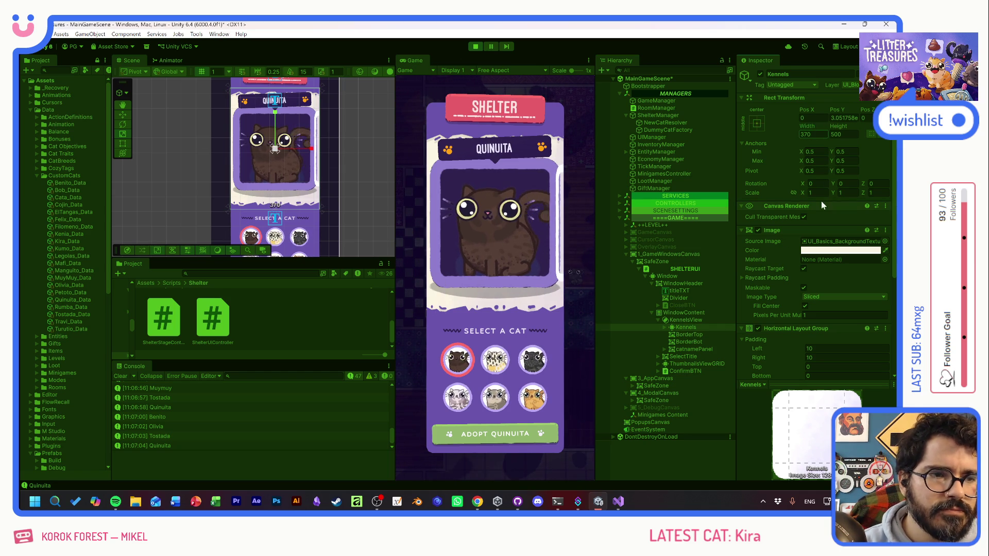
click(884, 240)
drag(891, 315, 892, 152)
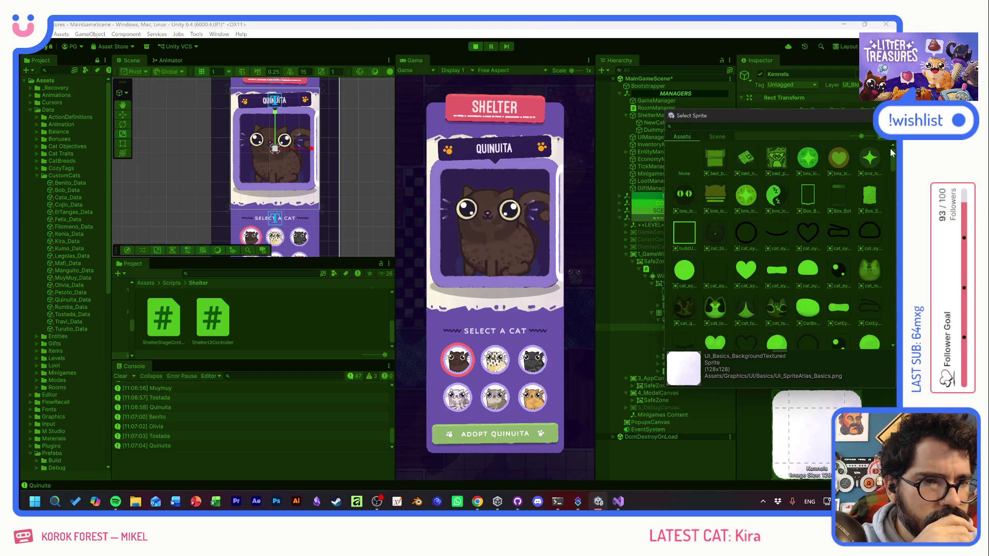
click(681, 162)
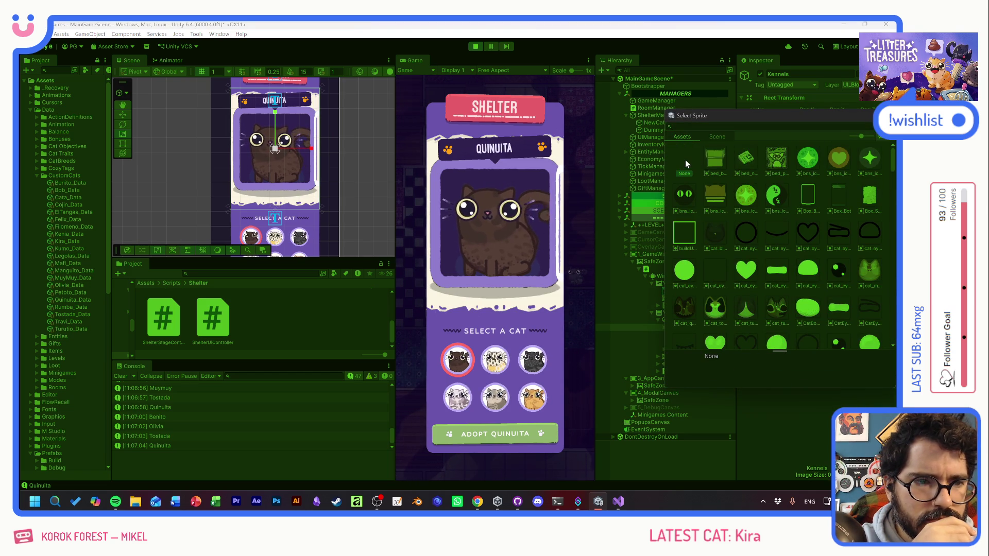
double_click(685, 160)
- Lower the Kennels Image colour's alpha to make it partly transparent
click(813, 250)
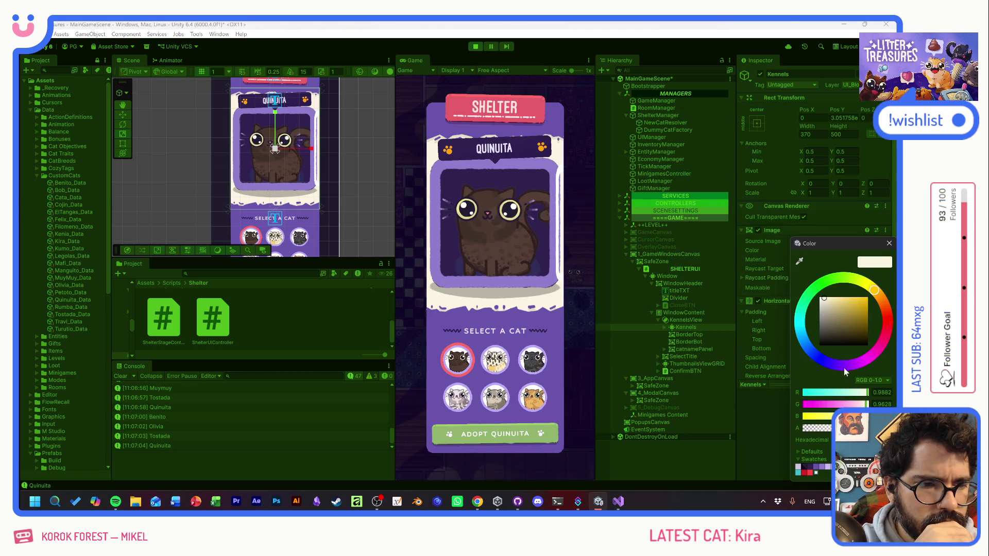
drag(871, 428, 704, 432)
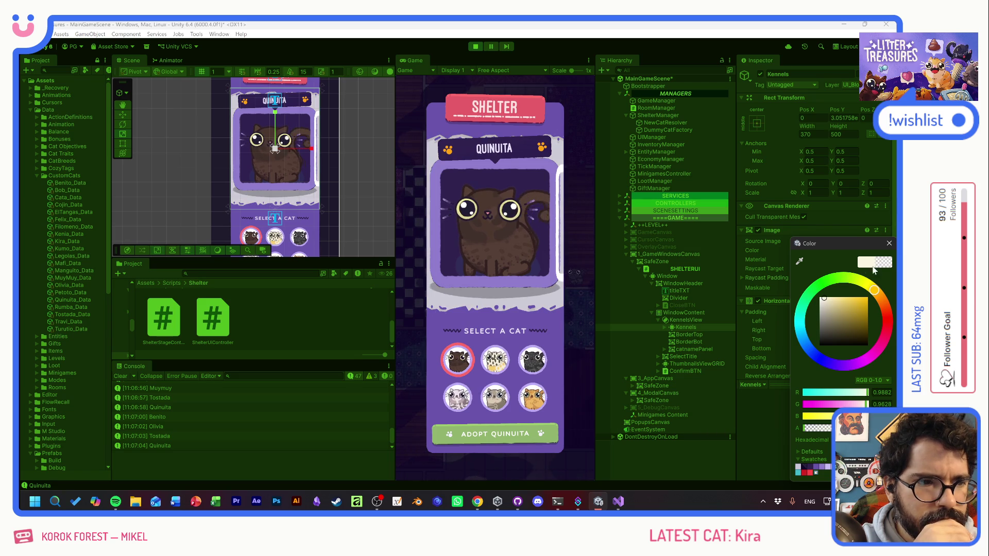
click(889, 244)
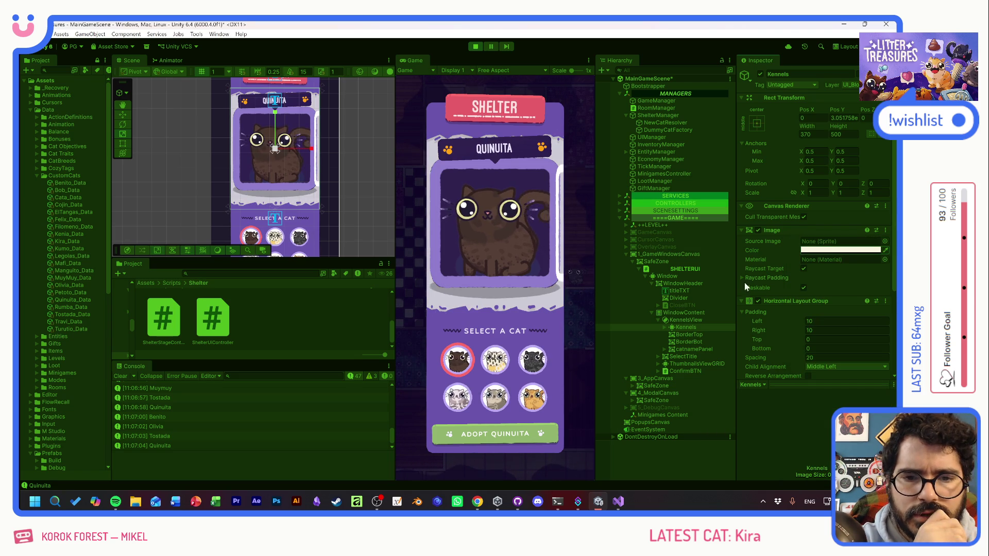
click(664, 328)
click(665, 327)
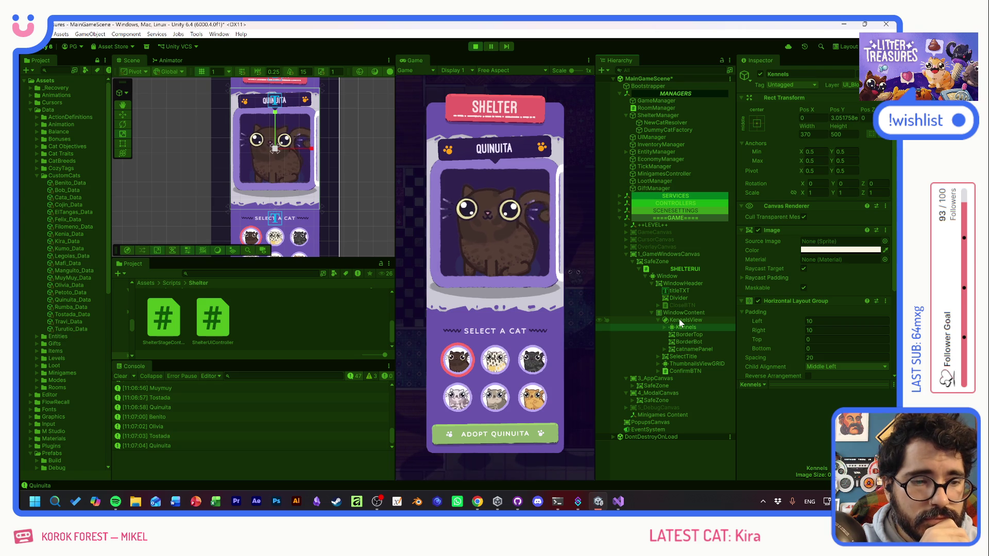
right_click(679, 320)
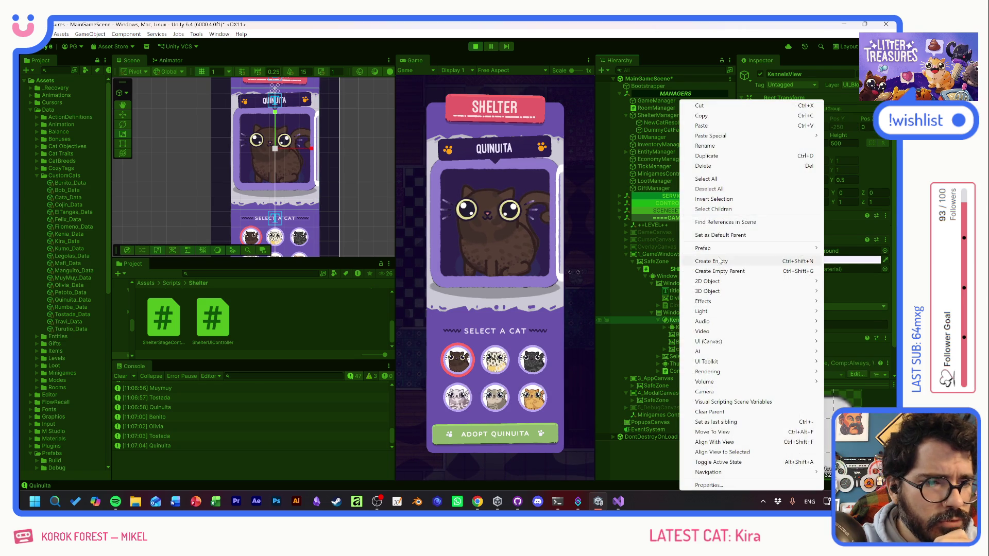
- Add a new Image under KennelsView and widen it into a wide band
mouse_move(710, 341)
click(654, 341)
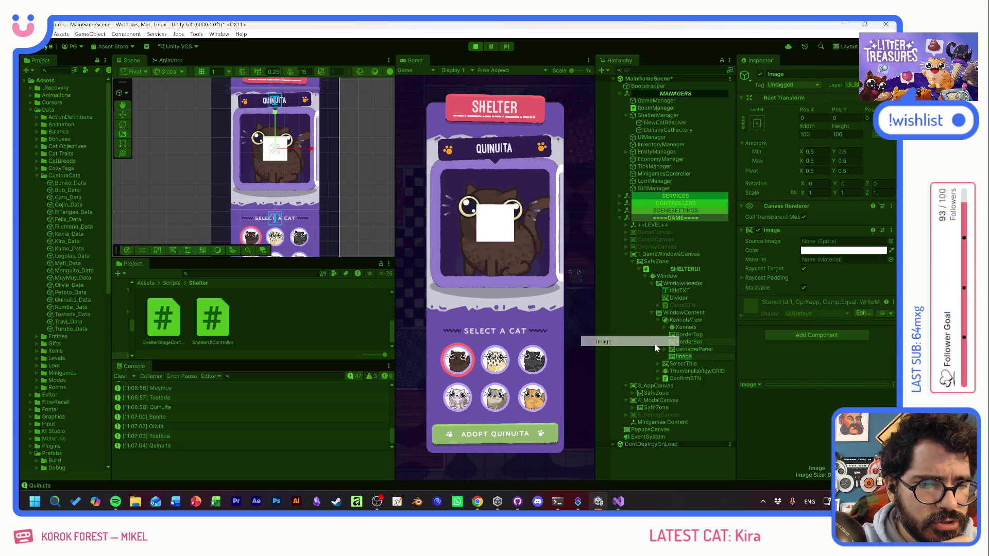
click(758, 123)
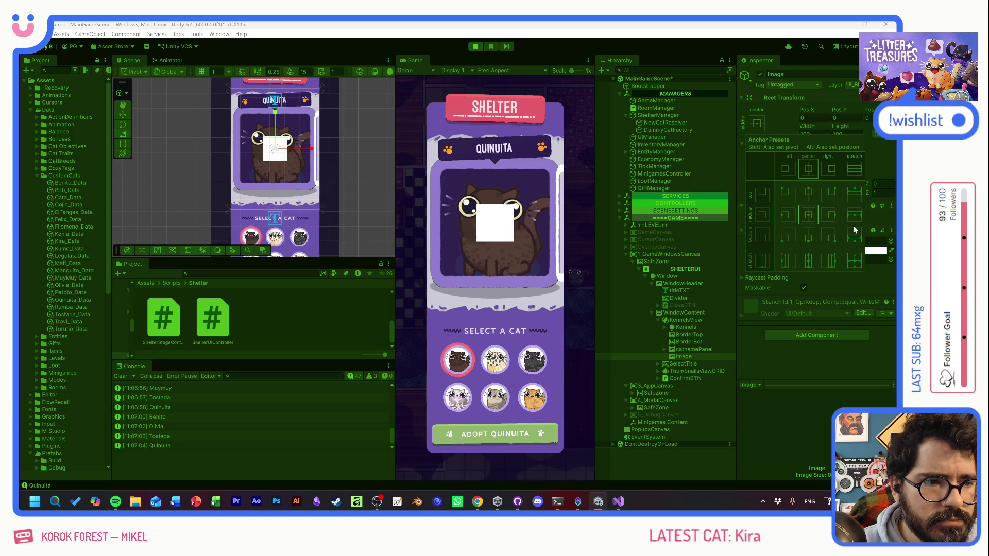
alt+click(853, 261)
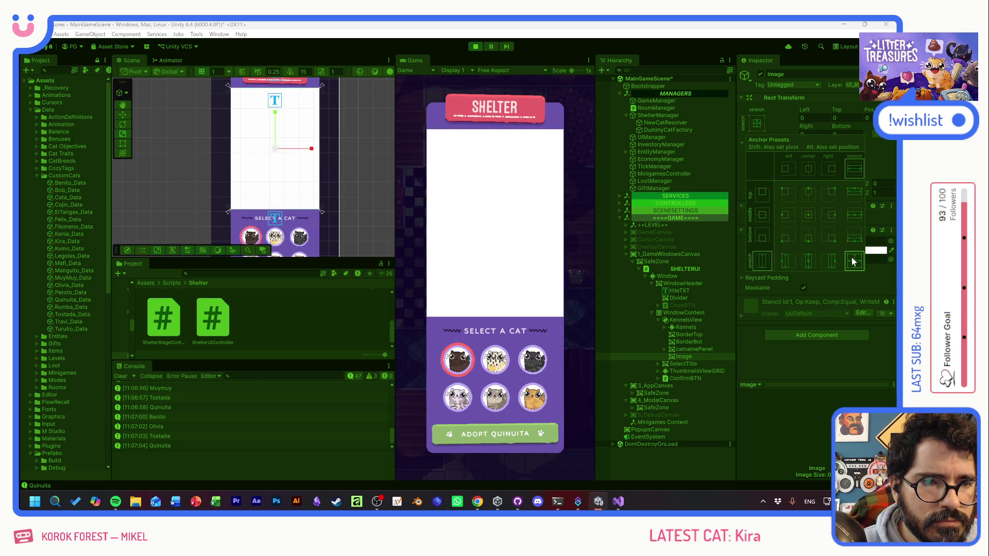
alt+click(809, 219)
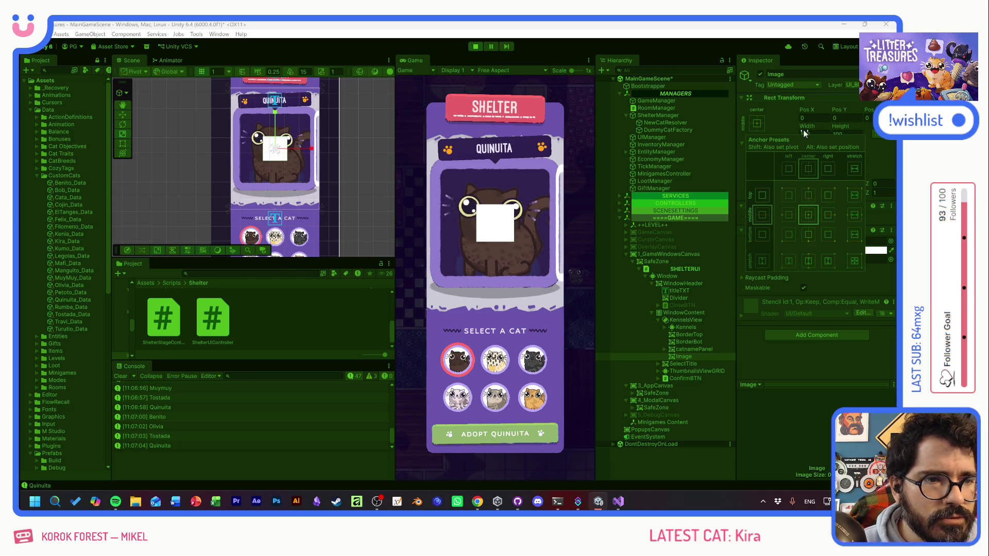
mouse_move(802, 125)
mouse_down()
mouse_move(927, 129)
mouse_move(580, 159)
mouse_up()
mouse_move(36, 181)
mouse_down()
mouse_move(174, 190)
mouse_move(412, 154)
mouse_move(767, 125)
mouse_up()
- Pin the Image to the left edge, set width 6*370 (2220) and height about 480
click(758, 123)
alt+click(789, 216)
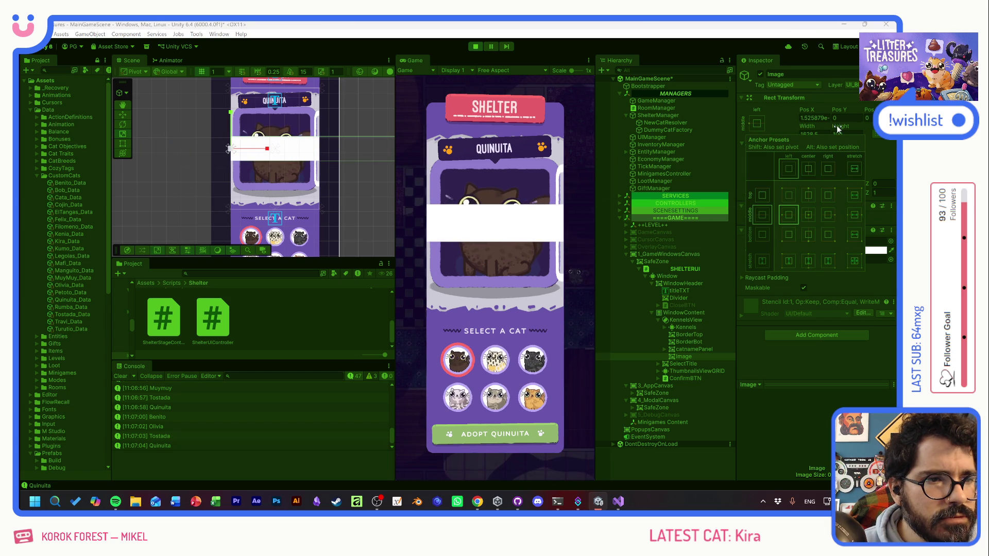
click(814, 134)
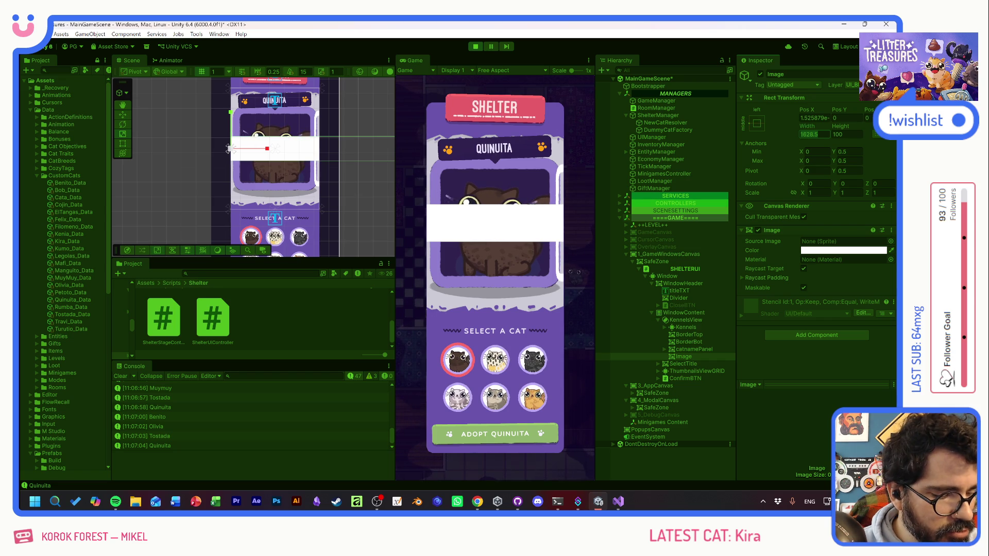
text(6)
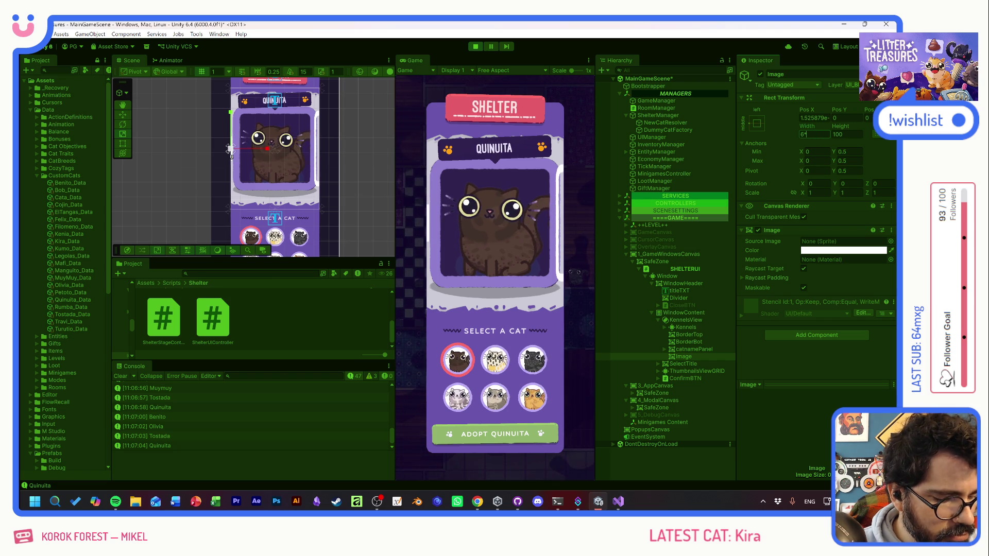
text(*370)
key(Return)
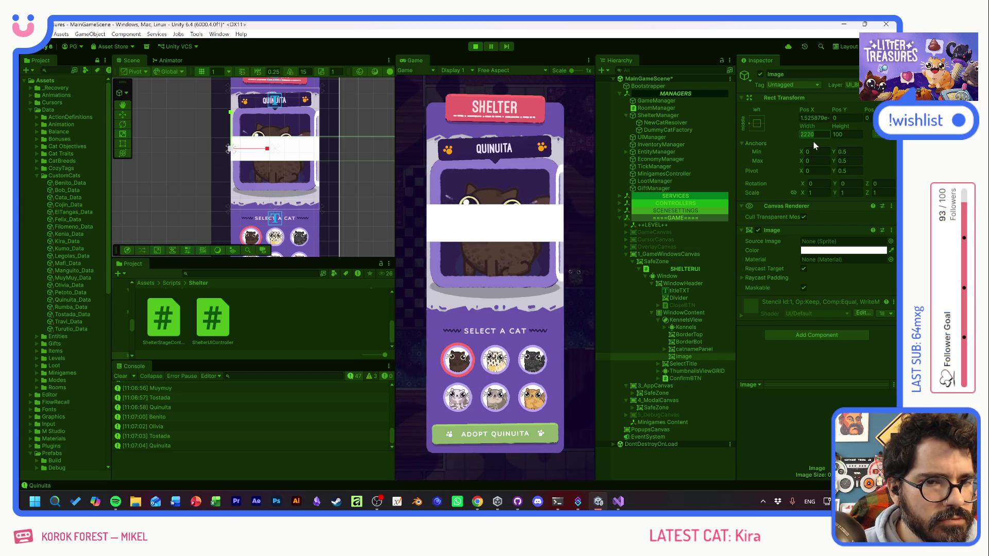
mouse_move(838, 125)
mouse_down()
mouse_move(978, 126)
mouse_move(629, 153)
mouse_move(527, 132)
mouse_move(562, 139)
mouse_up()
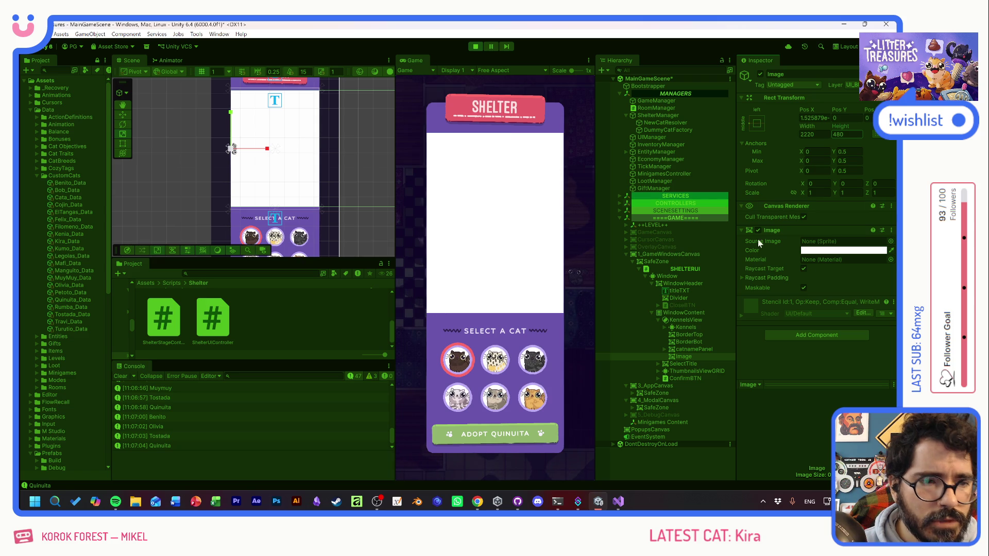
- Assign the FloorTiles_Atlas_18 sprite to the Image after briefly trying Atlas_16
click(891, 241)
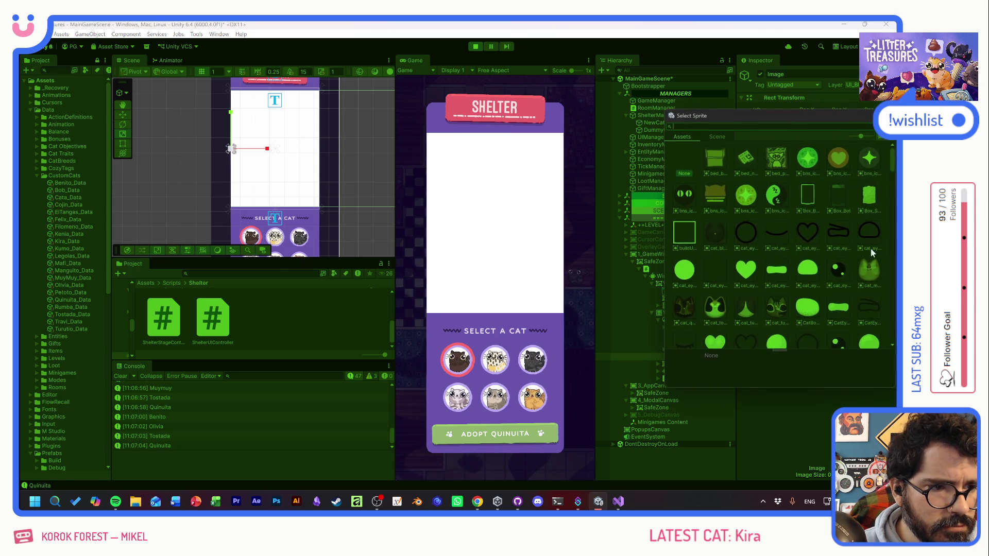
scroll(849, 261, down, 3)
scroll(854, 268, down, 8)
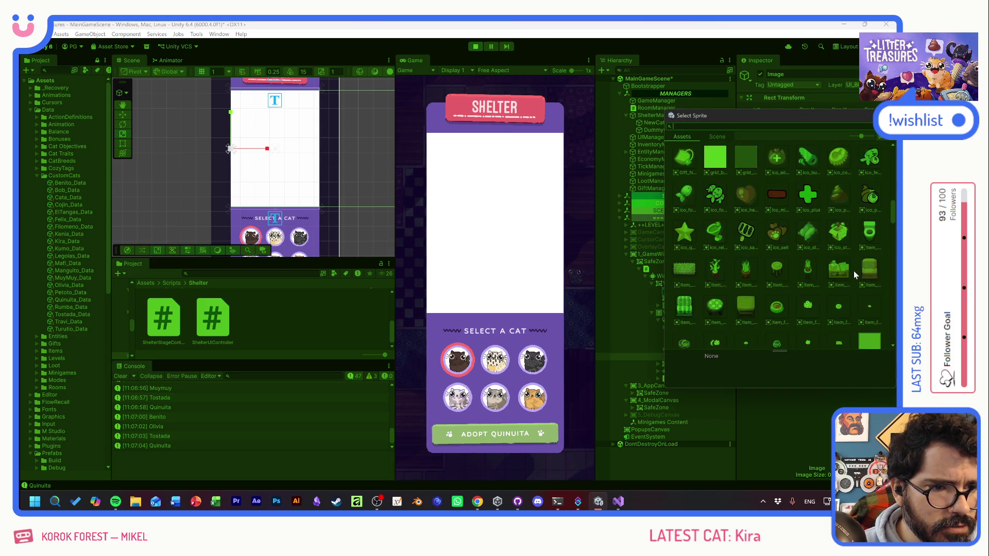
scroll(861, 277, down, 5)
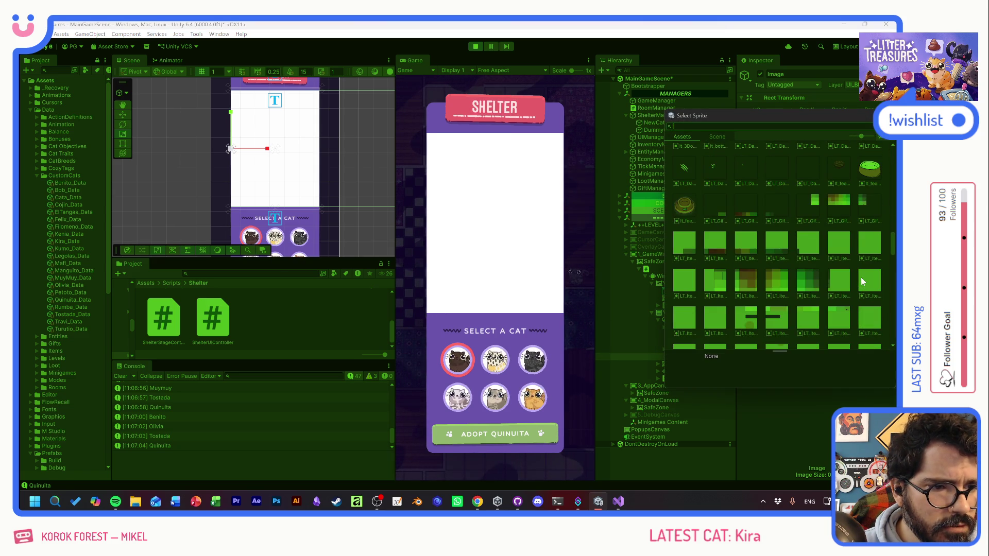
click(780, 280)
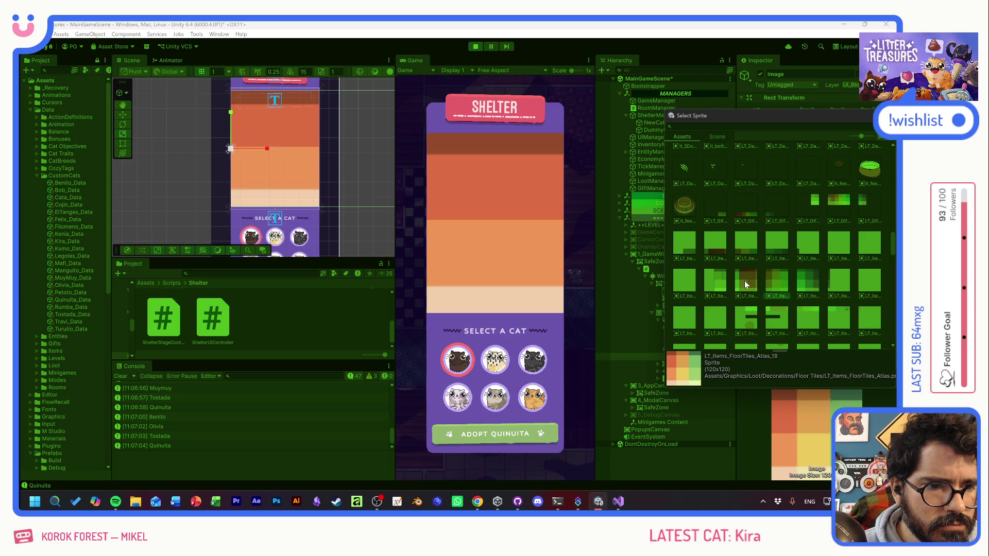
click(719, 284)
click(776, 276)
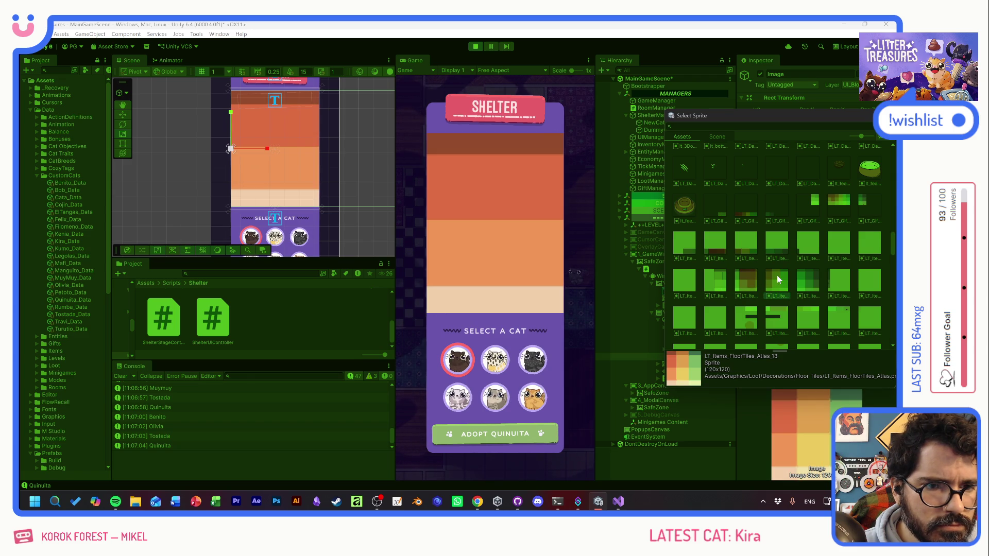
double_click(780, 272)
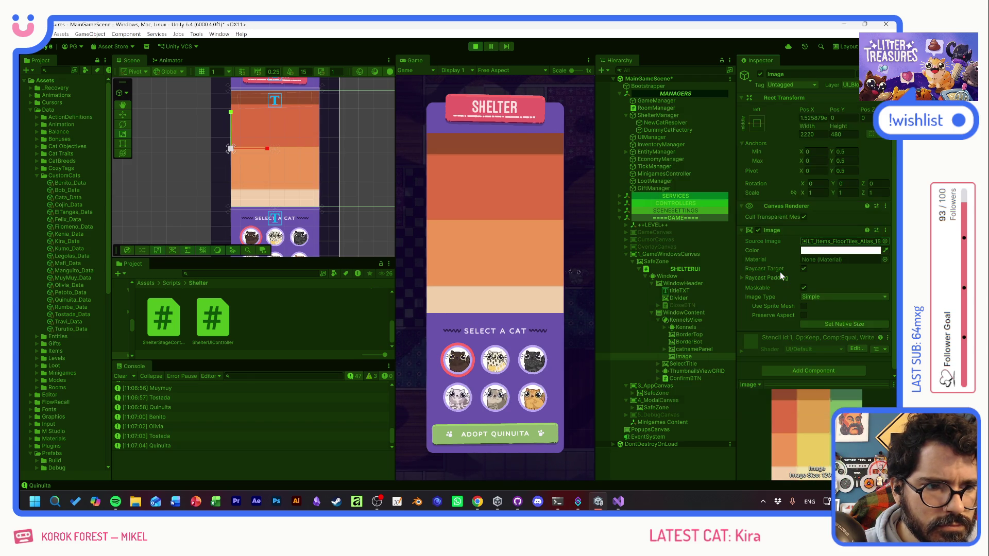
- Move the Image first under KennelsView and rename it KennelsBG
click(679, 355)
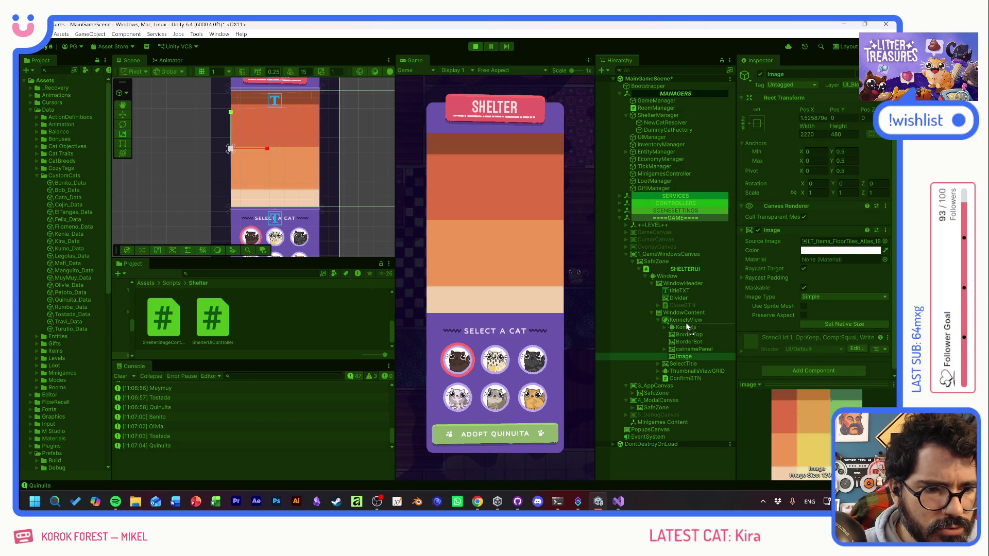
drag(684, 324, 684, 323)
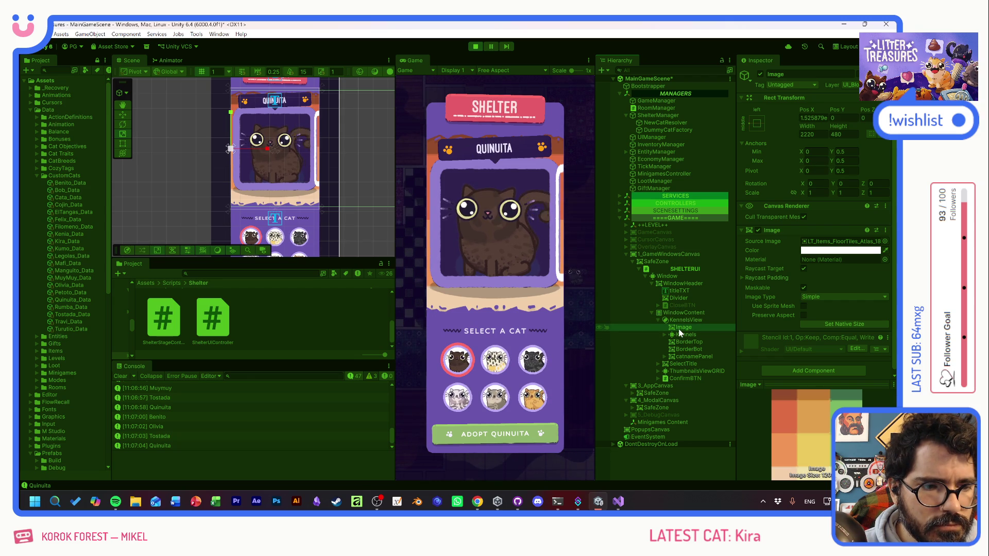
text(Kennels)
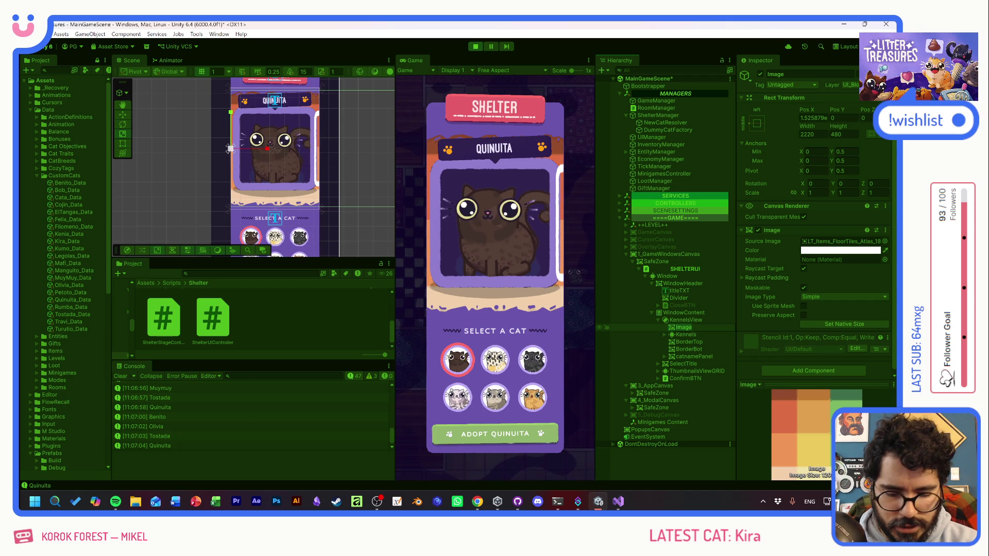
text(BG)
key(Return)
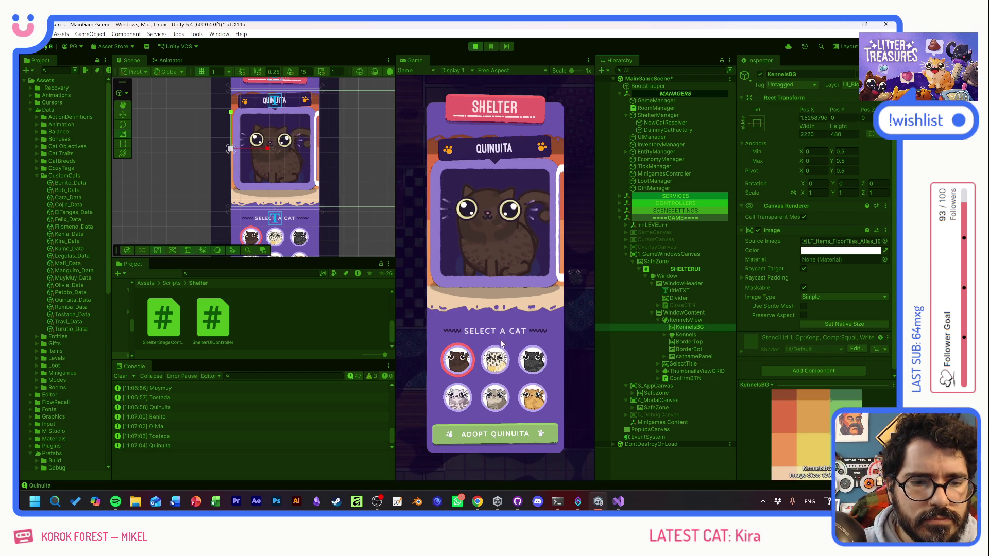
- Expand and collapse Kennels to check its kennel entries
key(Right)
key(Right)
key(Right)
key(Right)
key(Right)
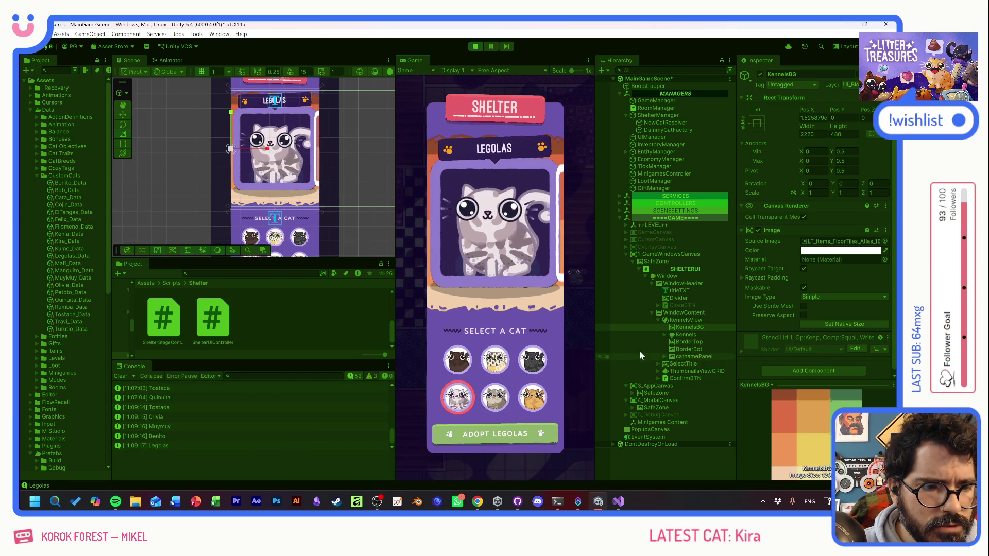
click(663, 334)
click(664, 334)
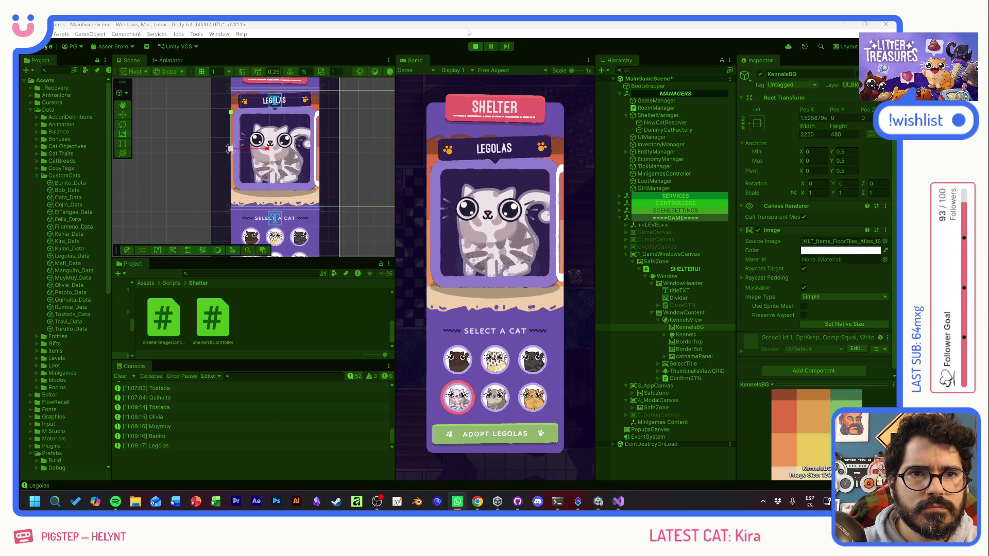
- Cycle through Benito, Tostada, Olivia, Muymuy and Quinuita back to Legolas, then expand Kennels' six kennels
click(468, 32)
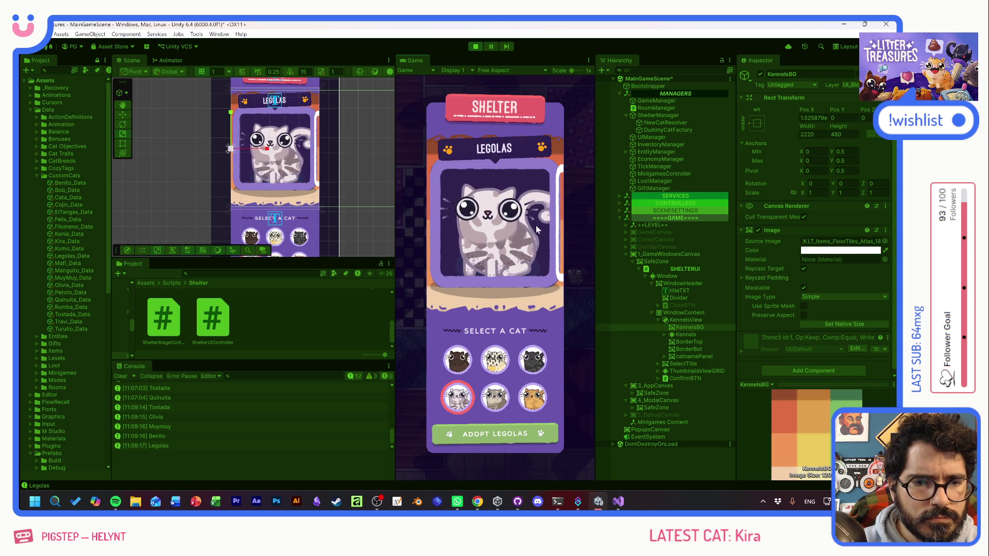
click(497, 397)
click(531, 359)
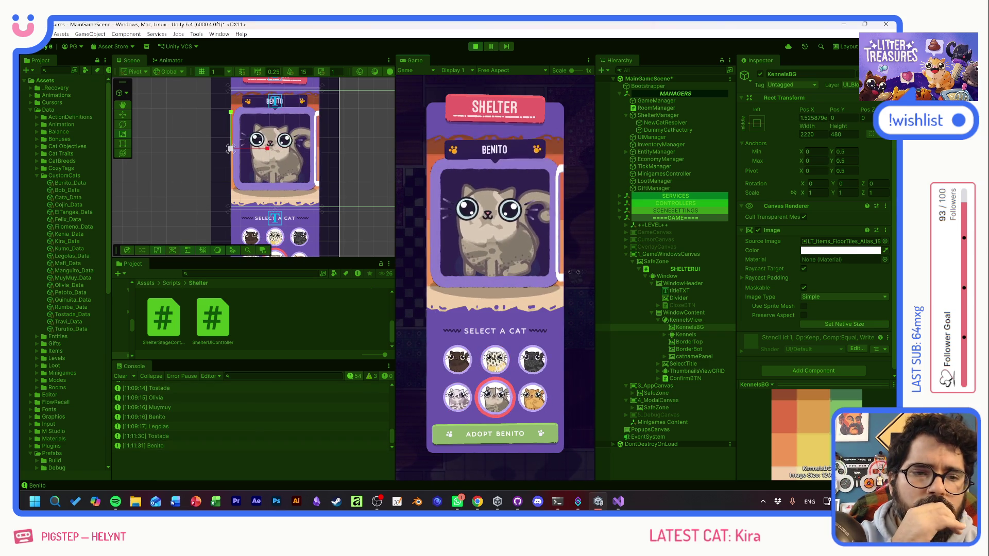
click(495, 358)
click(526, 366)
click(528, 397)
click(495, 397)
click(532, 359)
click(456, 399)
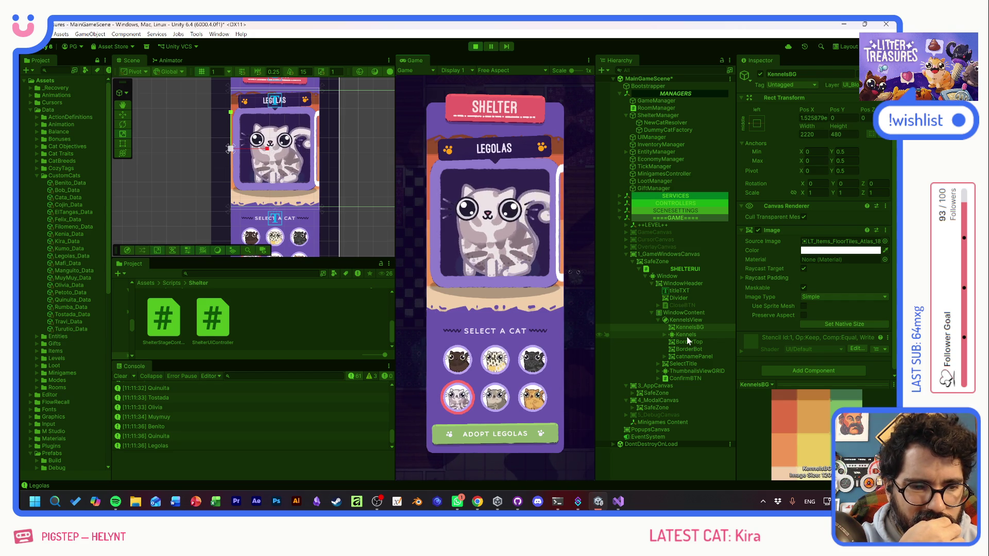
click(663, 335)
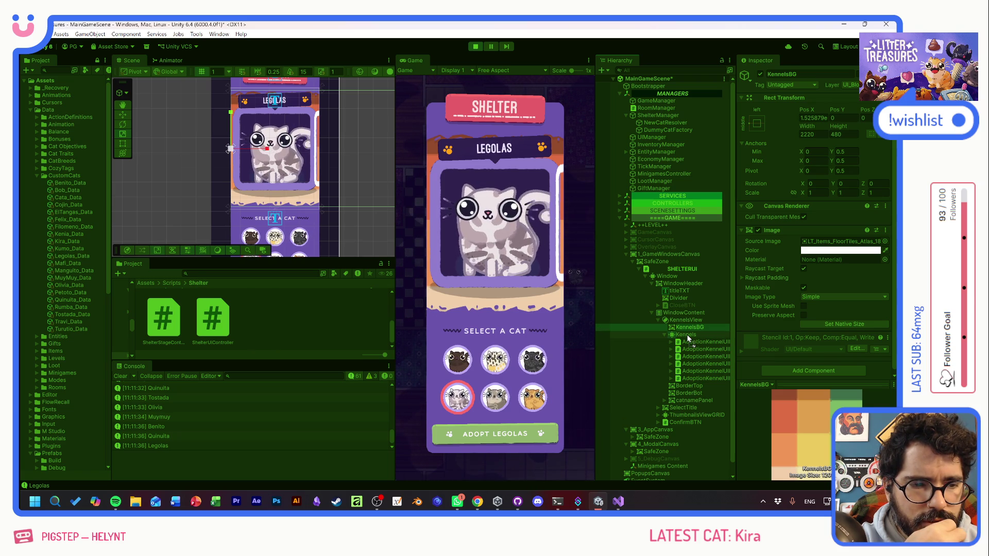
- Stop Play Mode, set Kennels' Source Image to None, and confirm an image colour
click(474, 47)
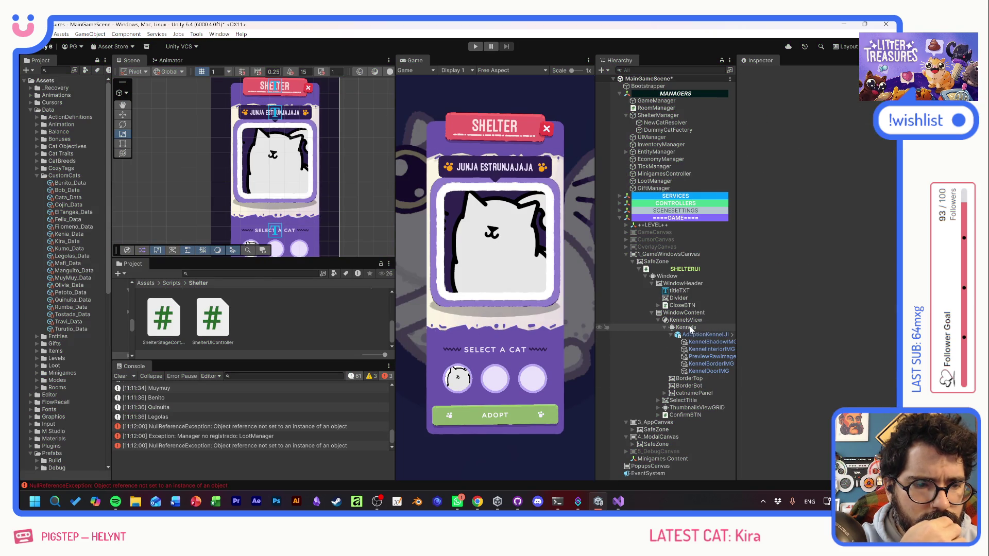
click(690, 328)
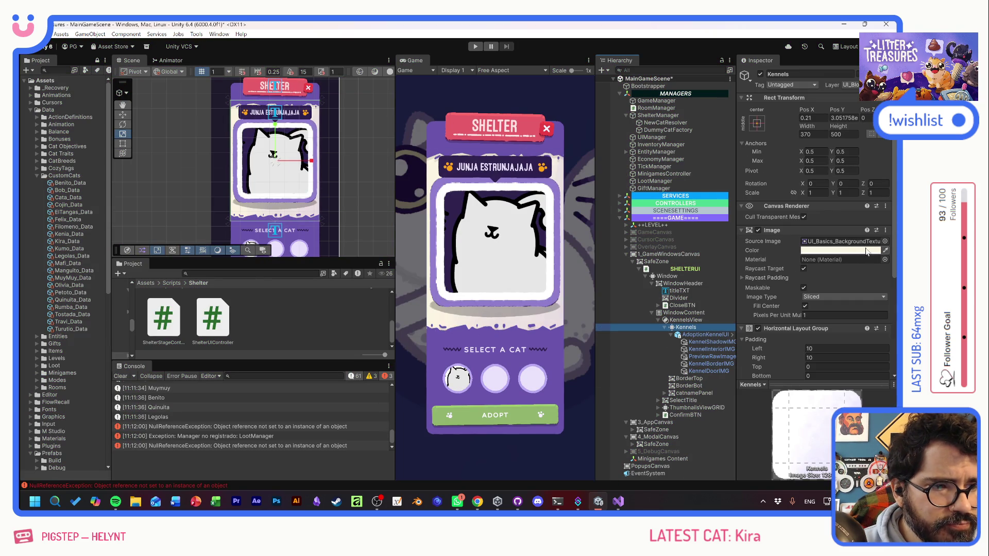
click(885, 241)
drag(892, 307, 893, 150)
click(683, 160)
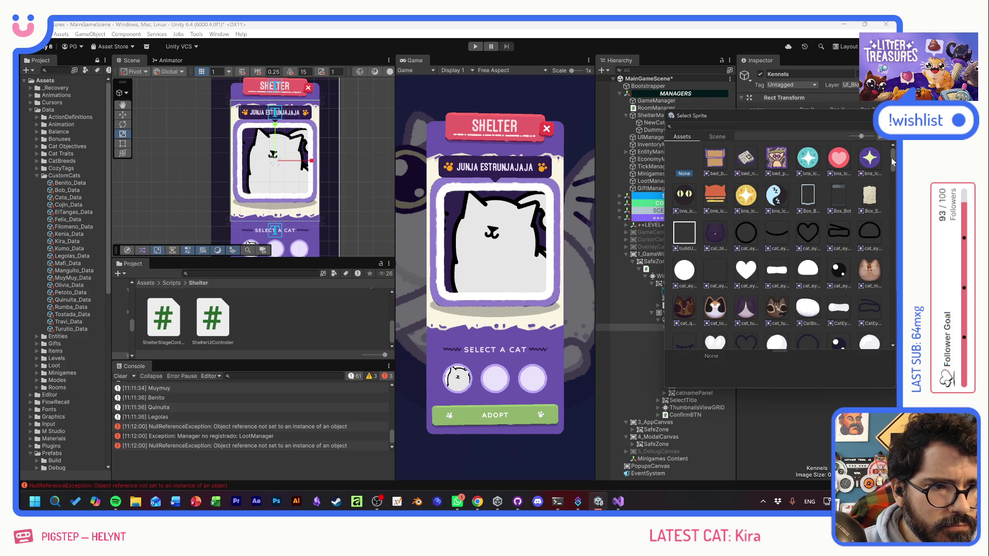
key(Return)
click(844, 250)
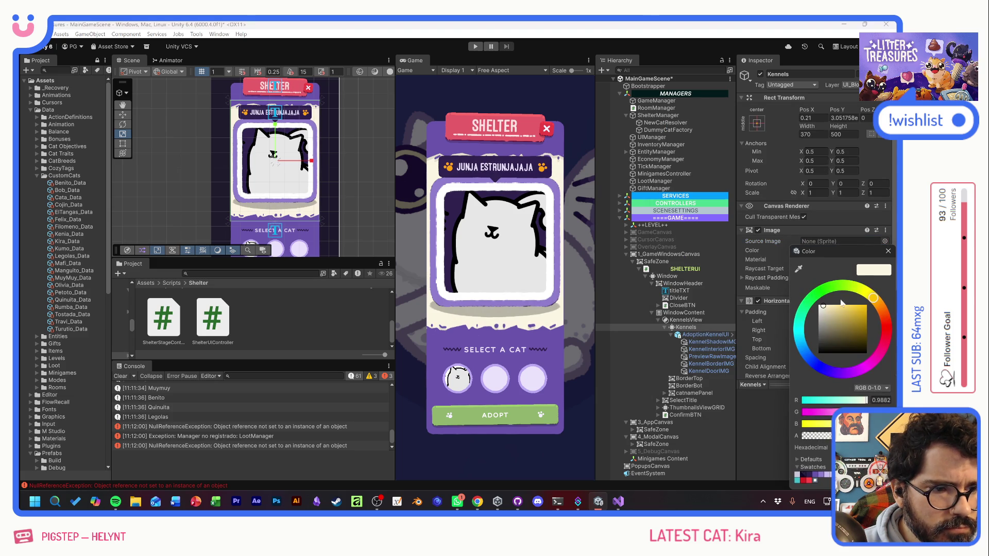
click(888, 252)
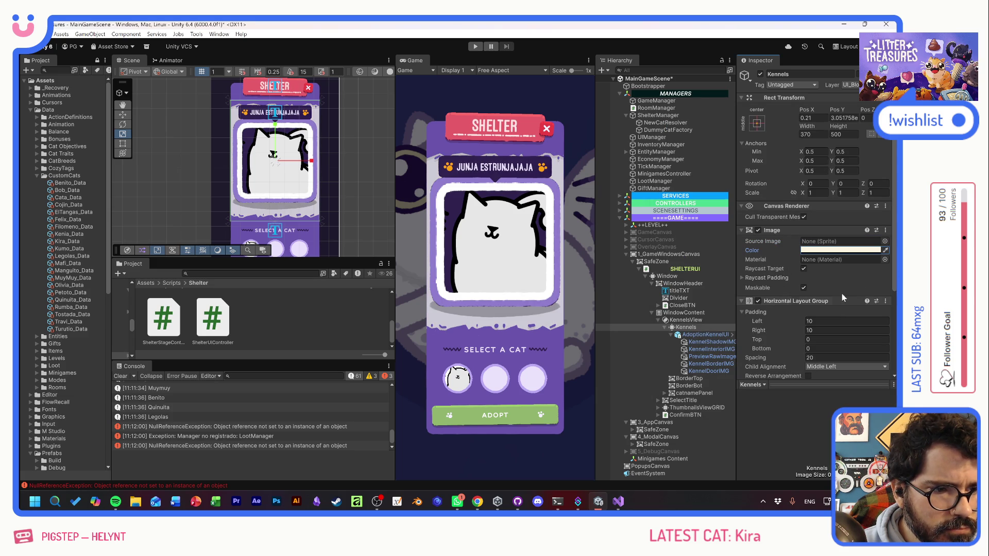
- Remove the Content Size Fitter from Kennels and nest Kennels (1) inside Kennels
click(670, 335)
right_click(684, 328)
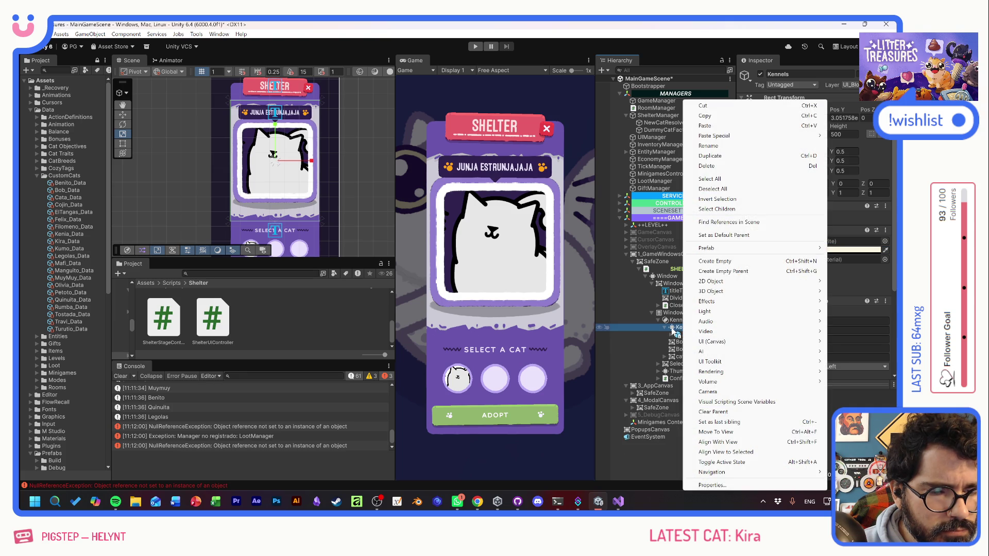
key(Escape)
scroll(783, 329, down, 3)
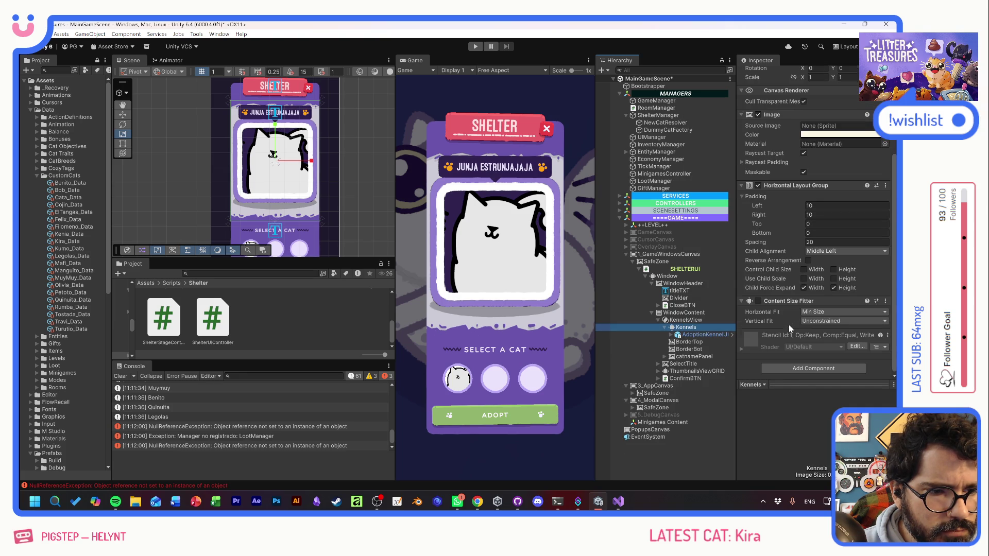
right_click(787, 317)
click(809, 318)
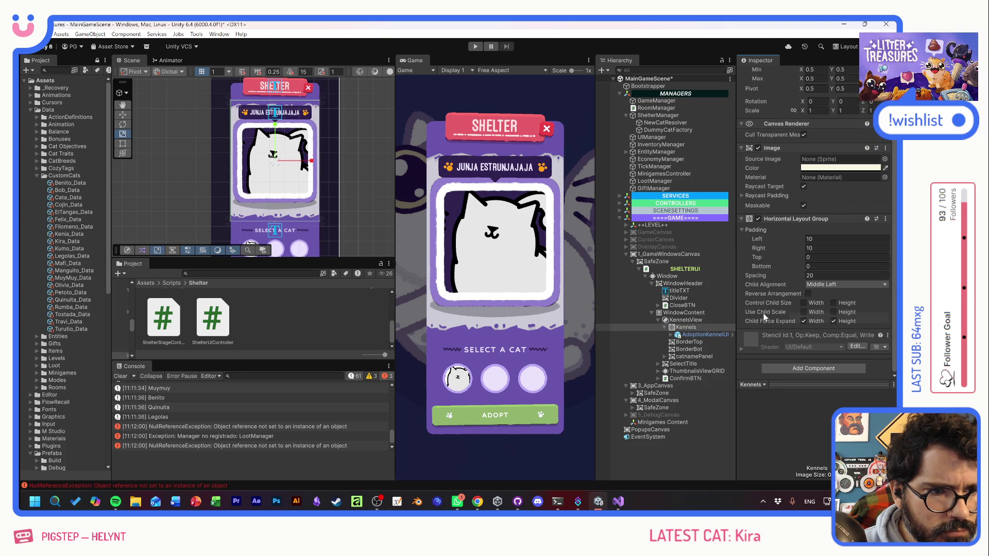
drag(691, 349, 681, 334)
click(690, 328)
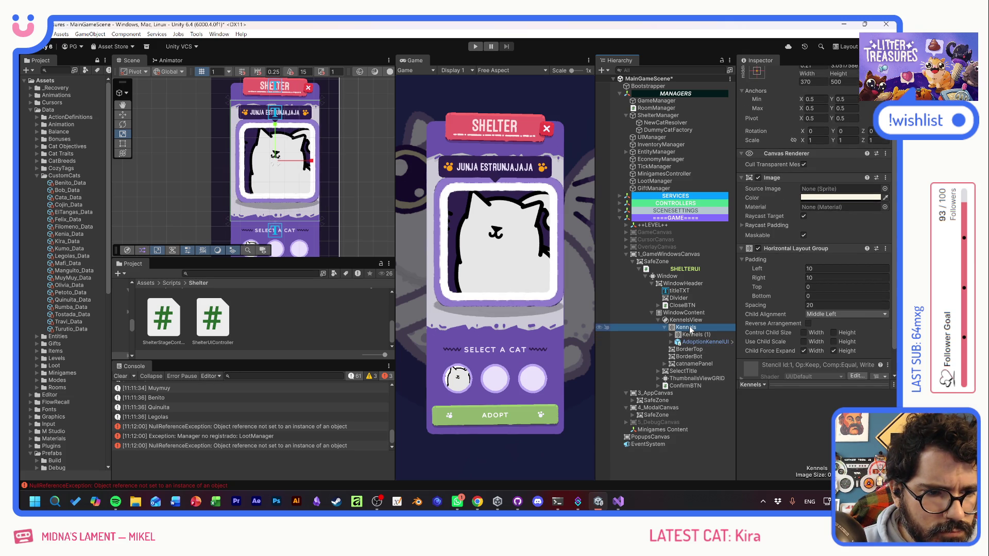
- Remove Kennels' Horizontal Layout Group and set its position to 0, 0
right_click(791, 248)
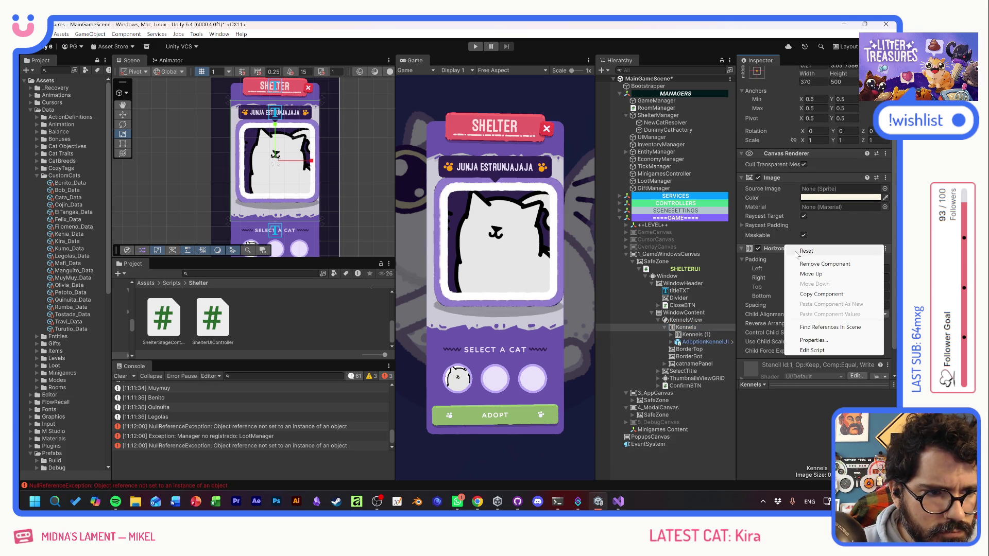
click(800, 261)
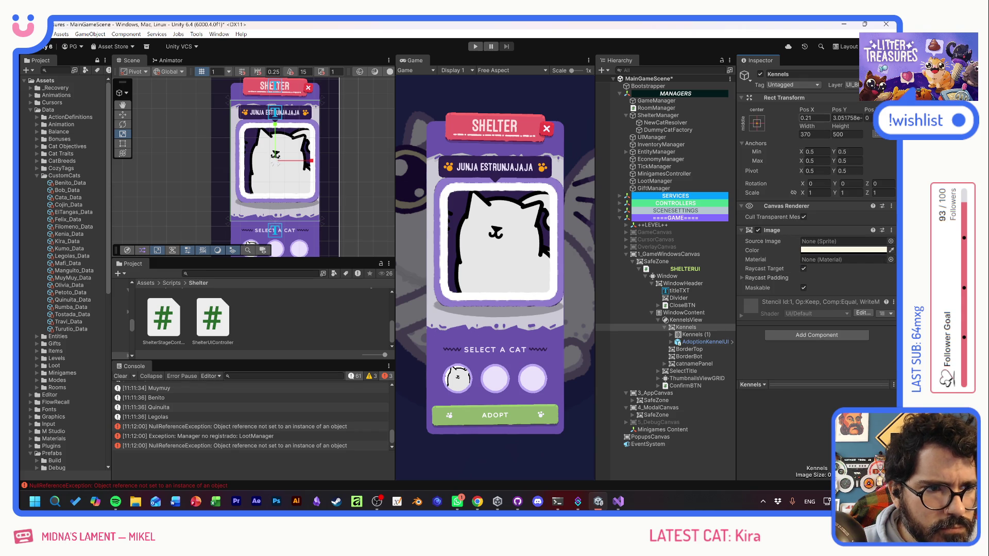
text(0)
key(Tab)
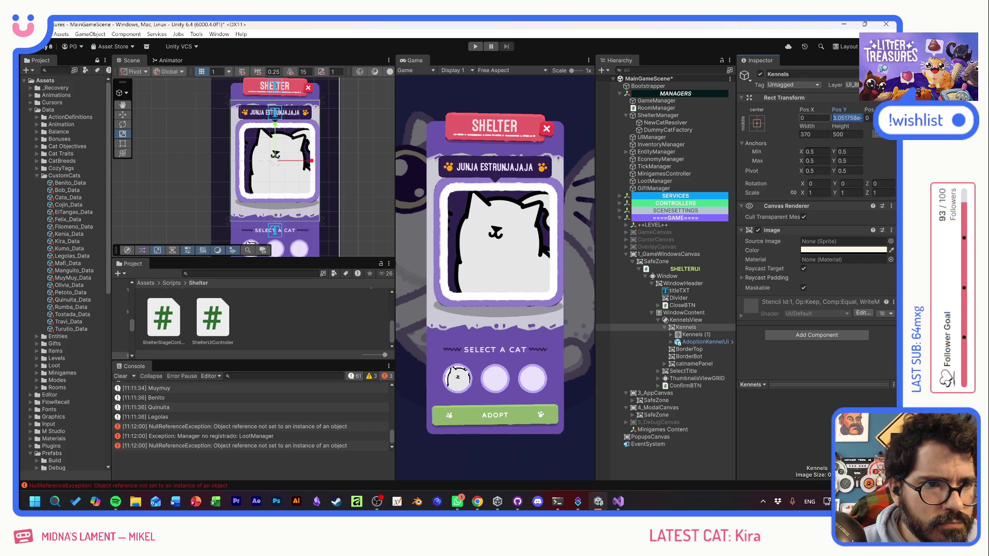
text(0)
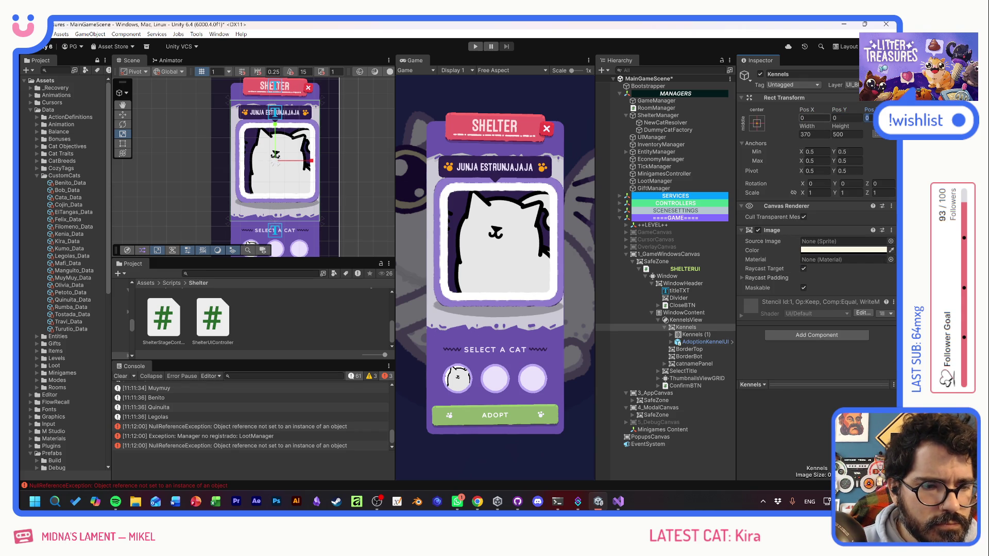
click(680, 321)
- Shift Kennels (1) left to Pos X 184.4
click(685, 327)
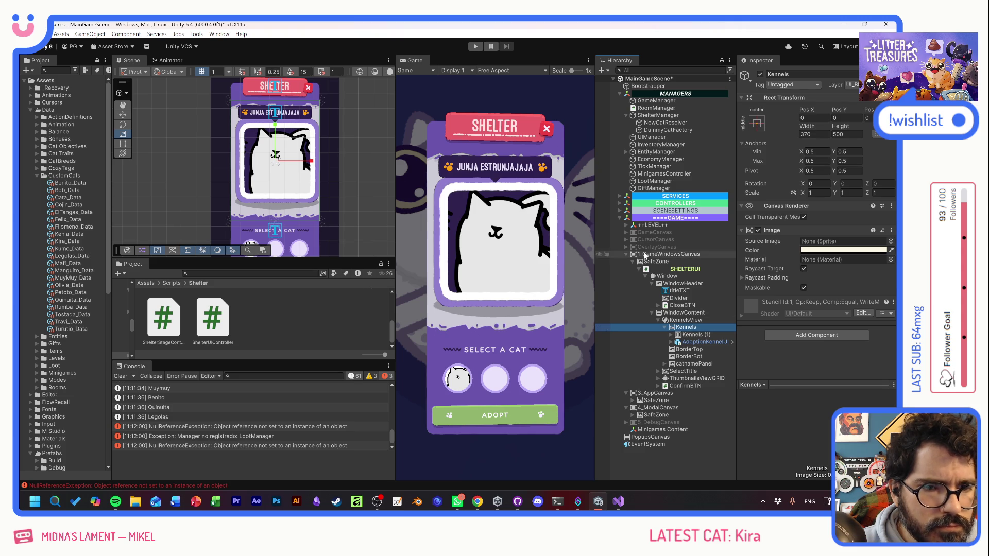
click(690, 335)
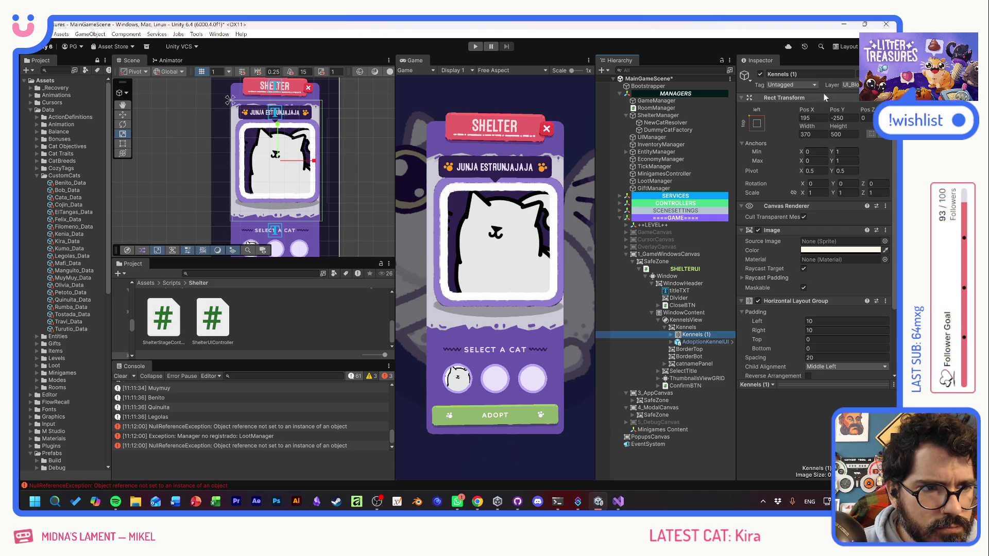
drag(807, 110, 786, 103)
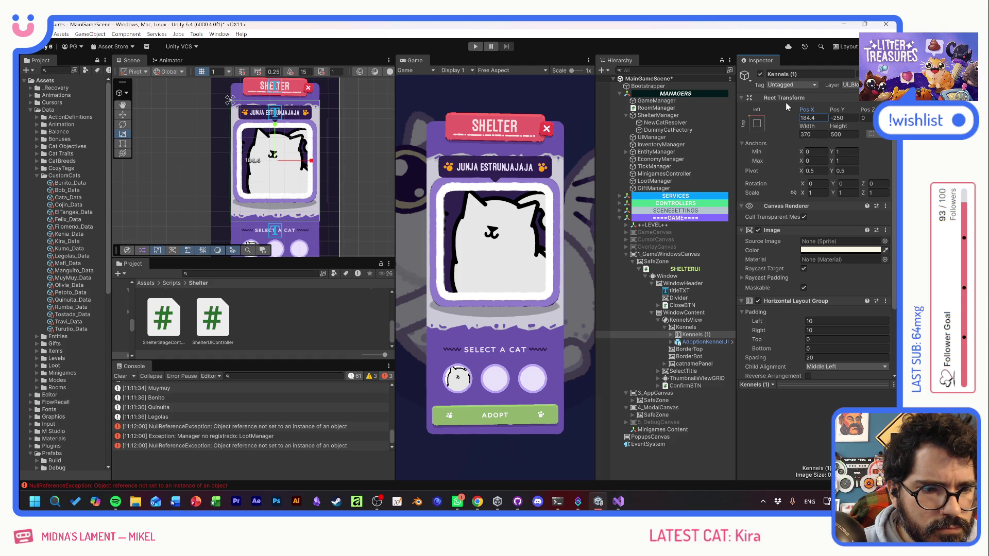
- Try a middle-left anchor, then anchor Kennels (1) middle-centre so it sits at 0, 0
click(690, 328)
click(756, 123)
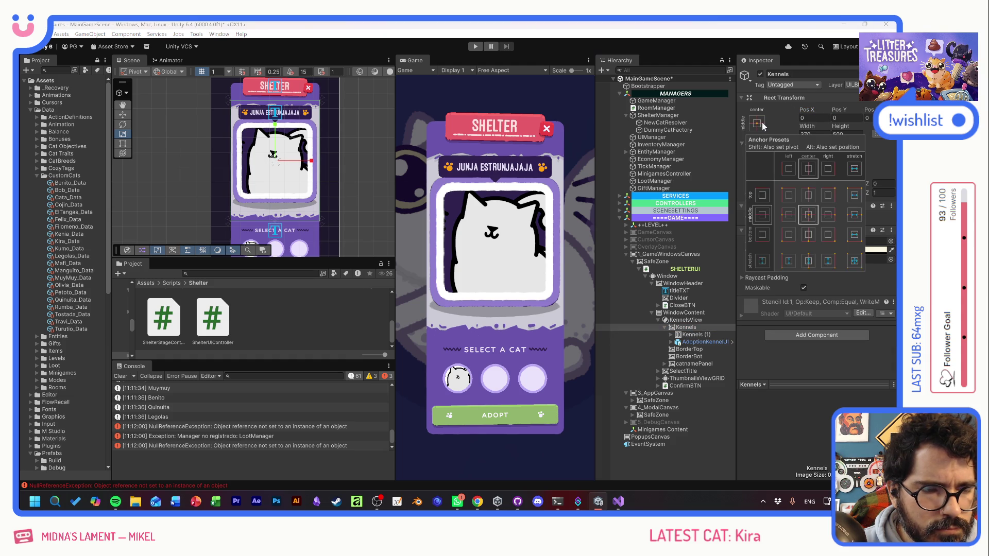
click(786, 215)
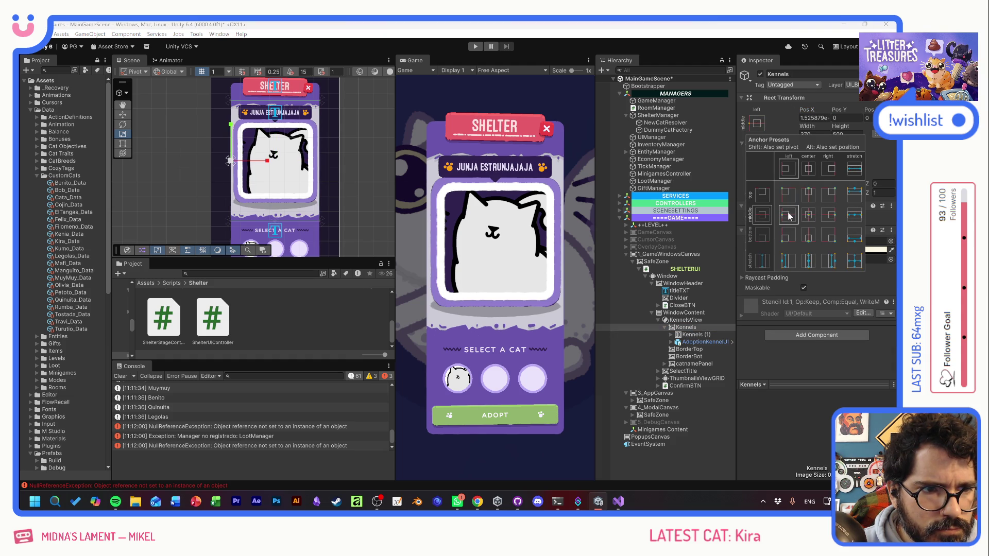
click(704, 335)
click(686, 328)
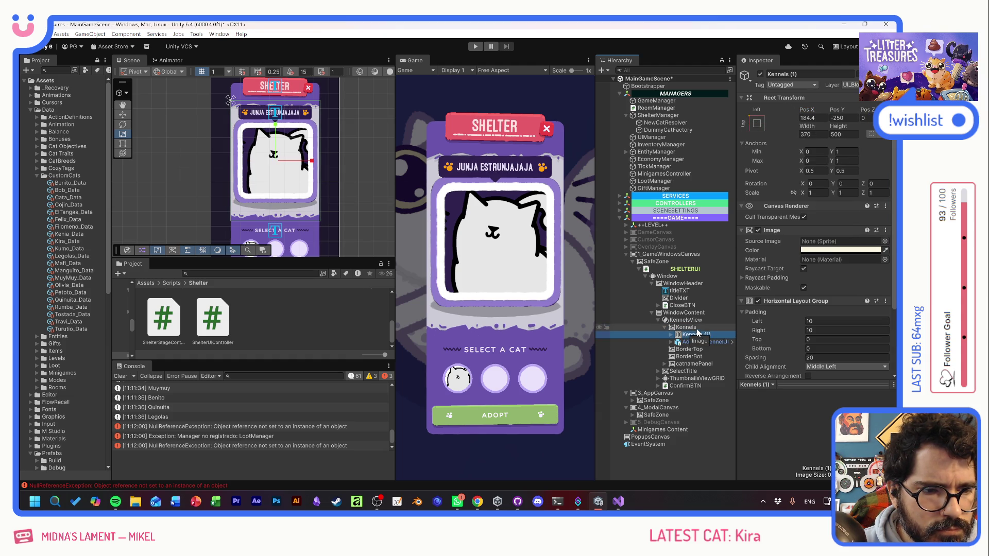
click(757, 123)
click(810, 215)
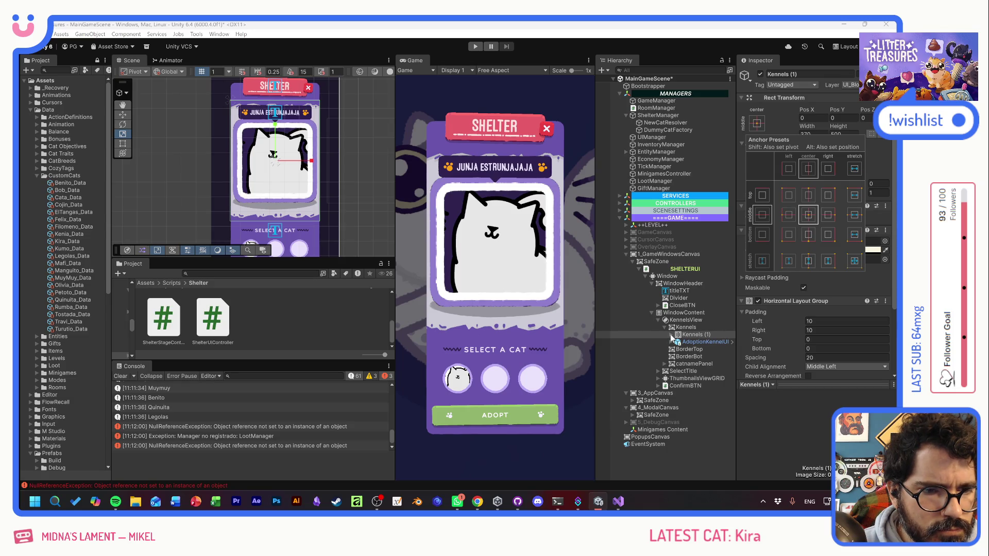
click(679, 328)
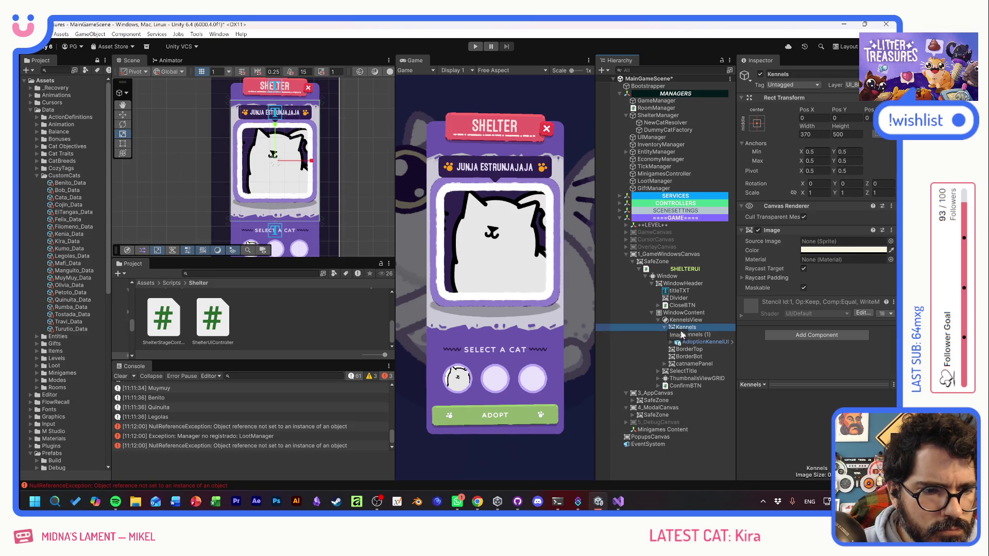
click(690, 342)
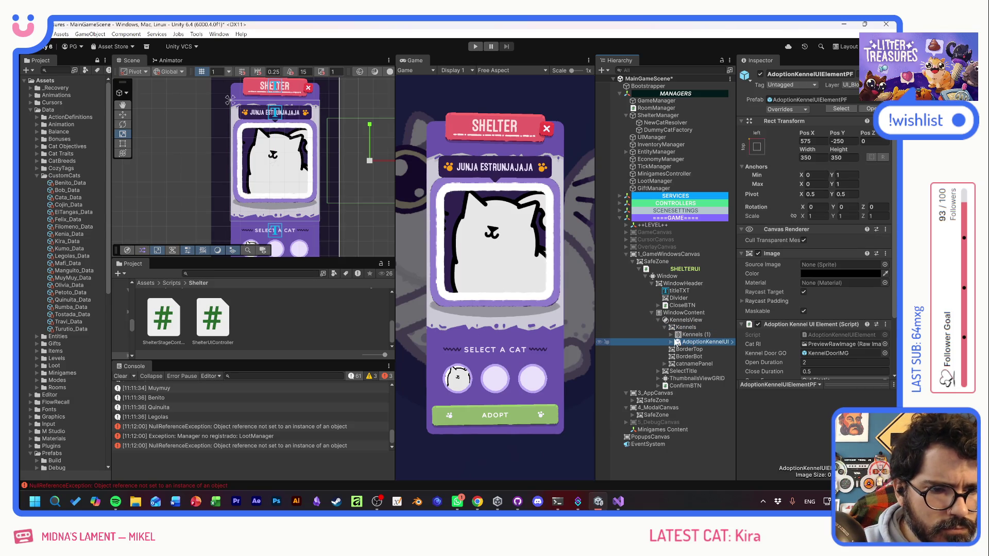
click(697, 336)
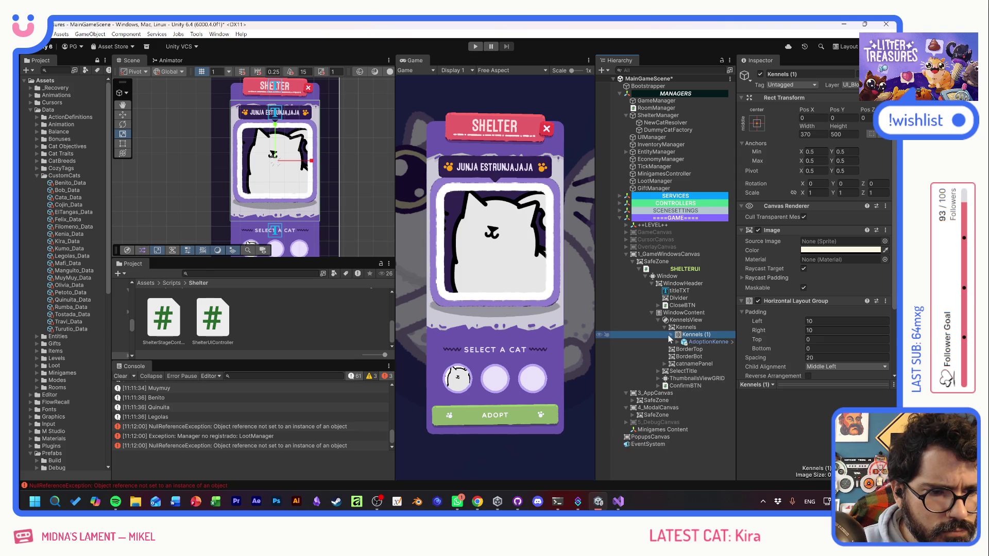
click(684, 269)
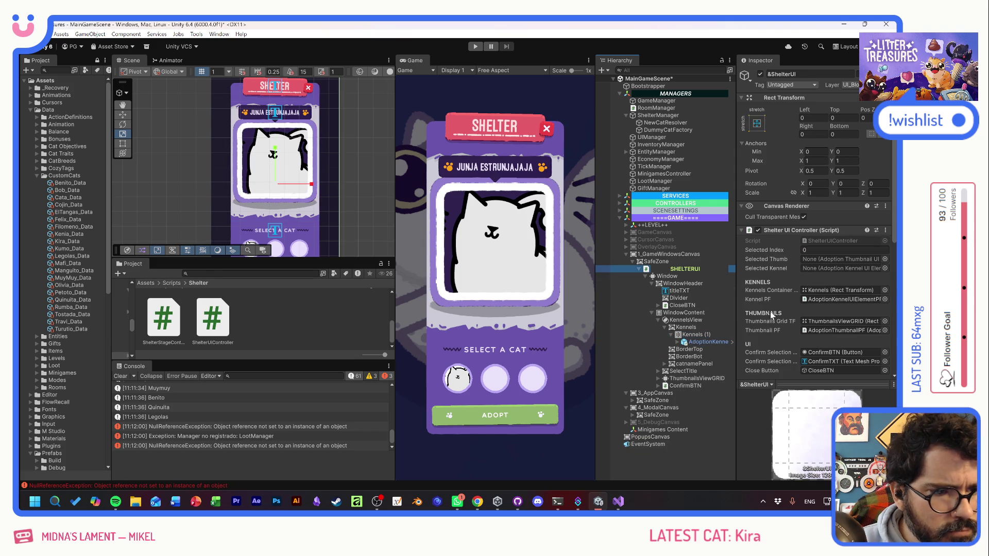
- Assign Kennels (1) as the Kennels Container, rename Kennels to KennelsScene, and start Play
drag(699, 335, 845, 290)
click(685, 328)
key(F2)
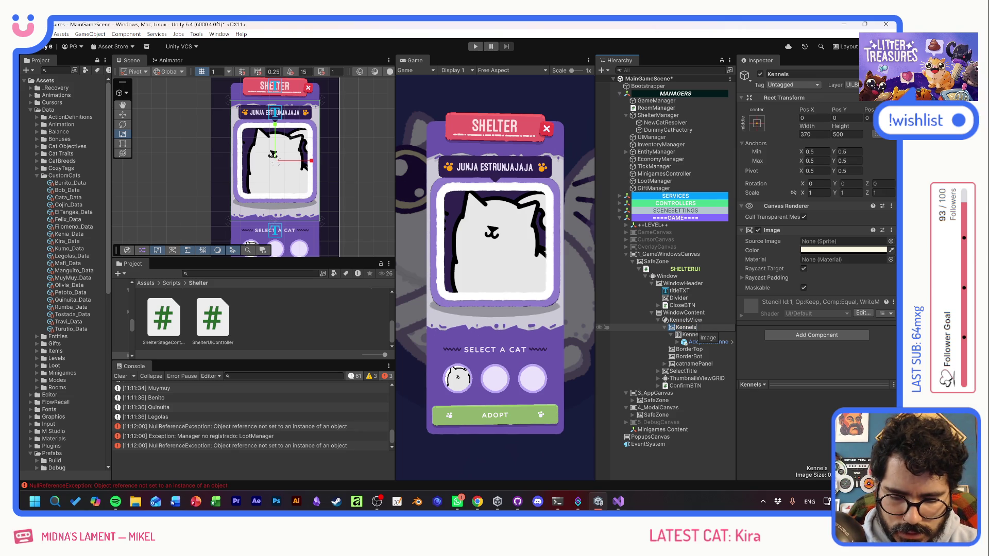
key(Return)
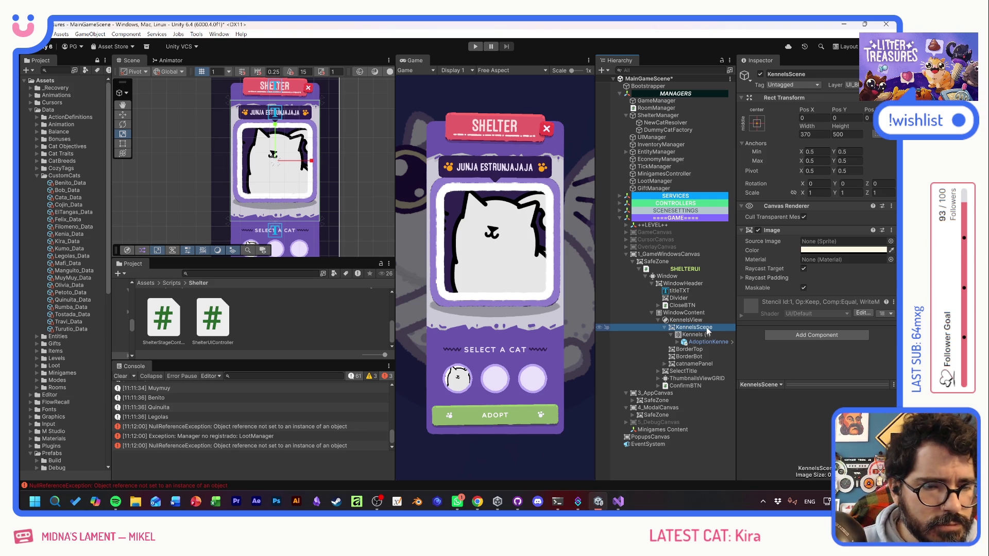
click(475, 46)
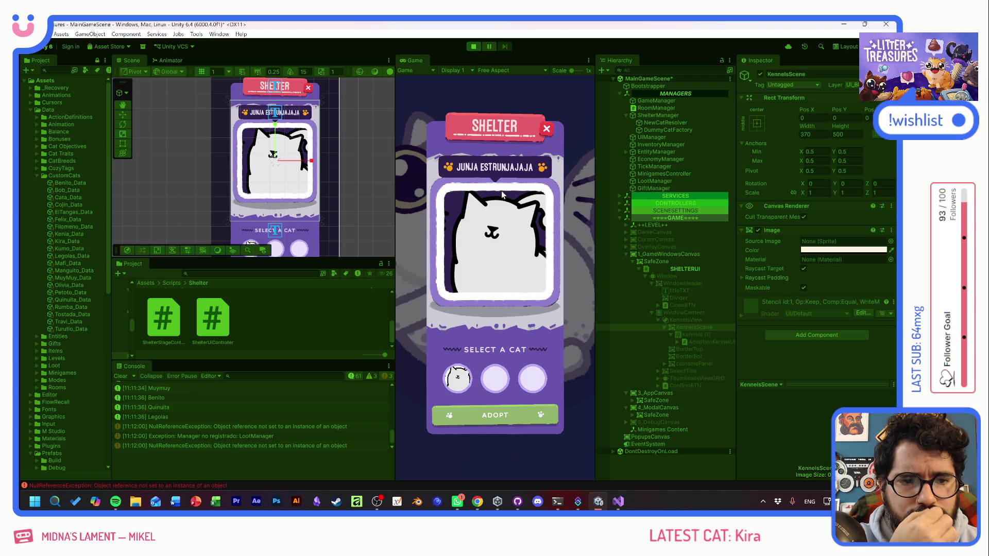
- Open the shelter, select Tostada, Olivia, Muymuy, Benito and Quinuita in turn, then stop Play
click(498, 279)
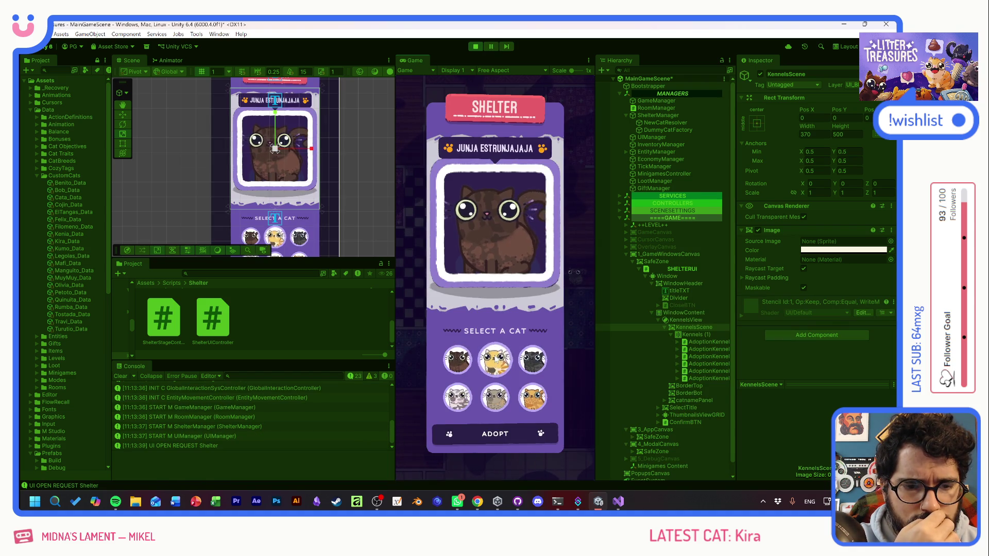
click(495, 360)
click(533, 359)
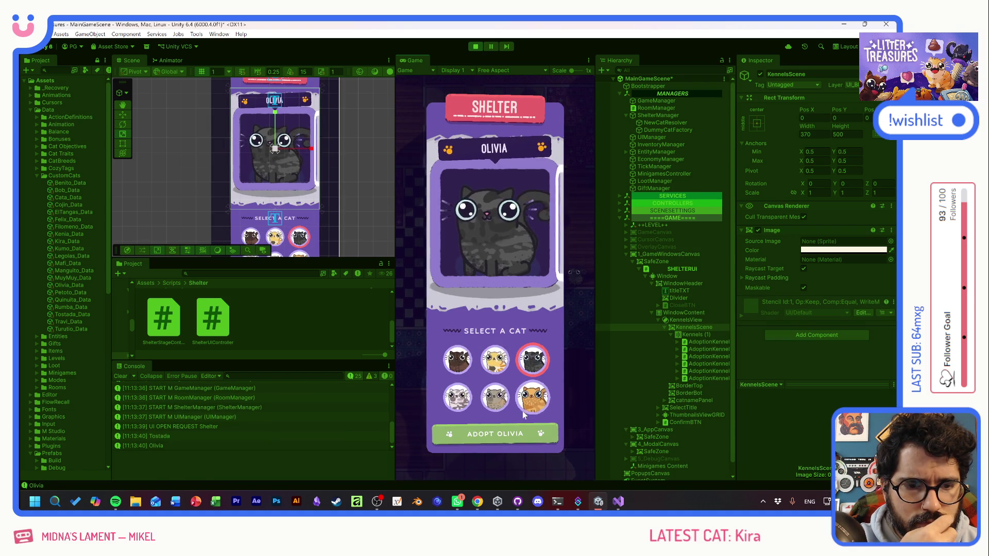
click(532, 397)
click(497, 399)
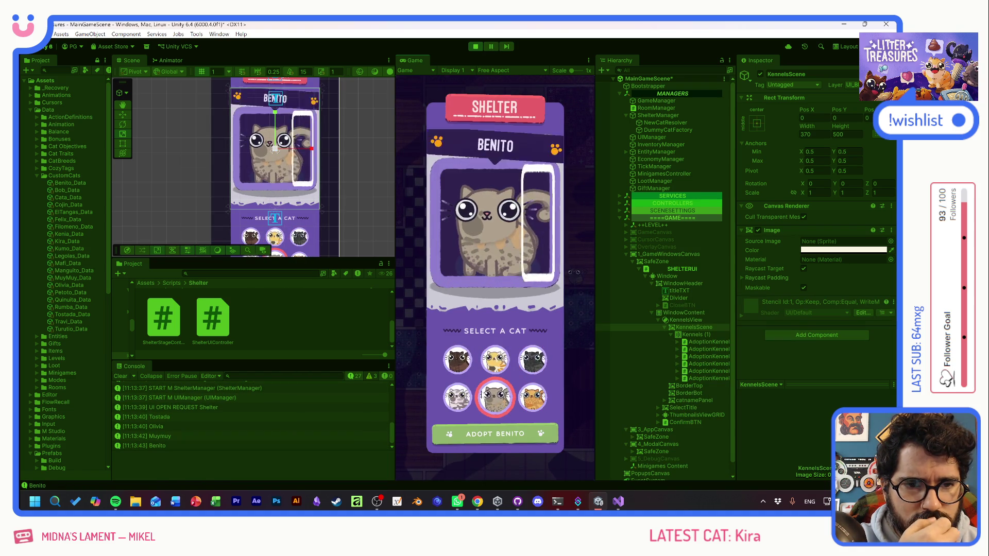
click(457, 360)
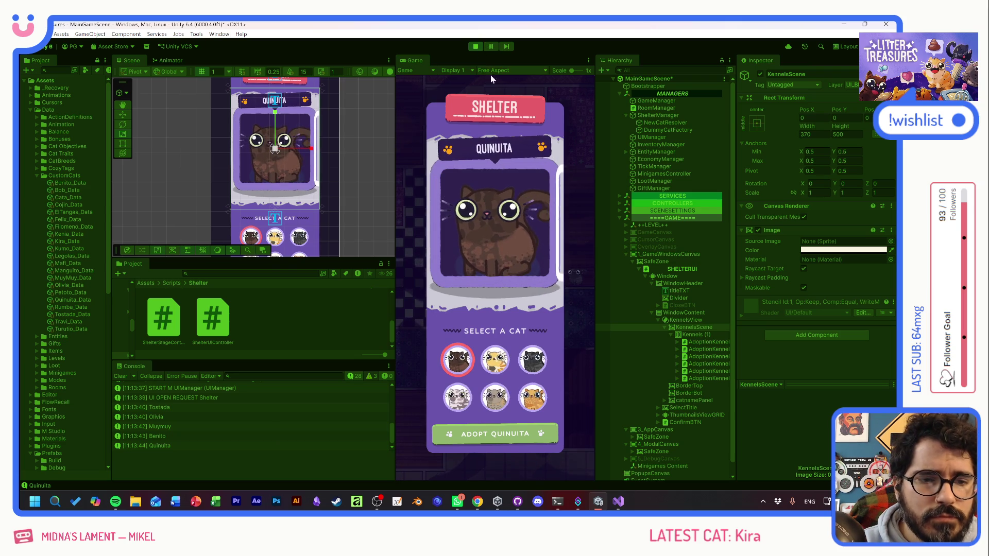
click(493, 363)
click(457, 359)
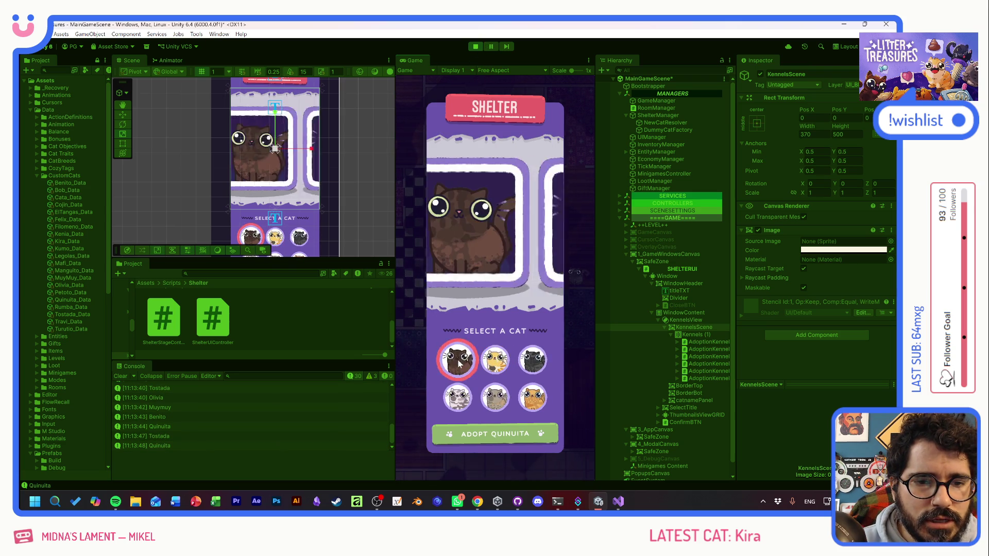
click(532, 397)
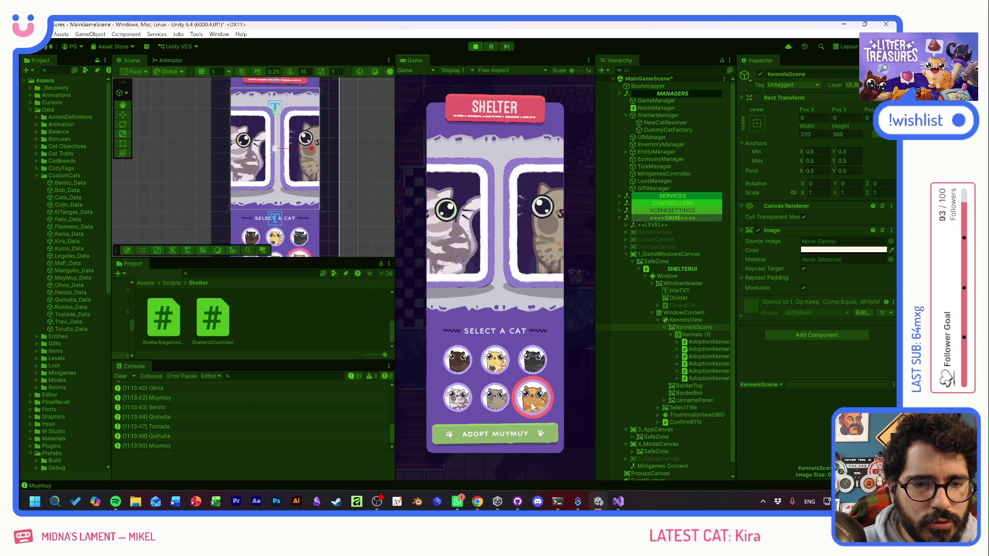
click(458, 360)
click(475, 47)
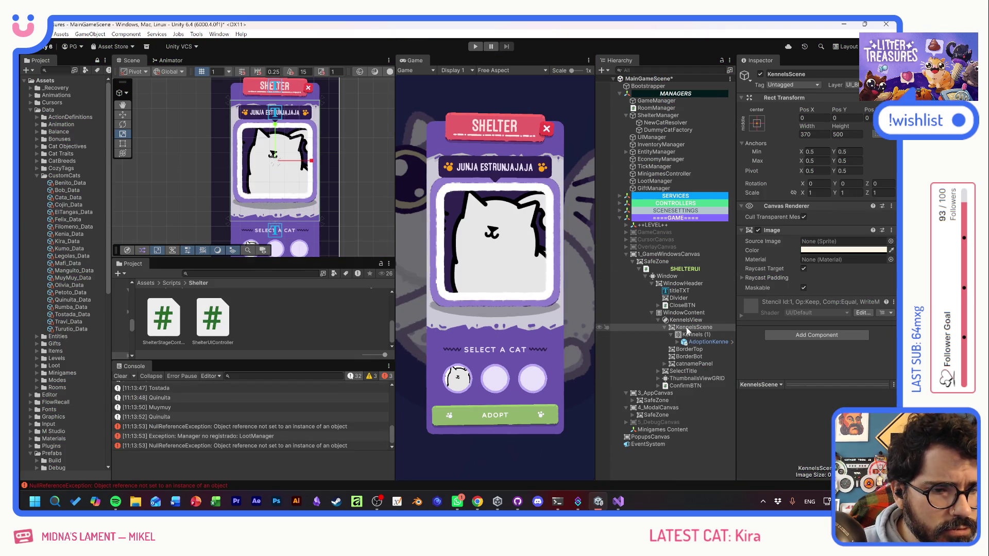
- Add a 2300 × 500 Image under KennelsScene, stretched horizontally across its parent
click(671, 336)
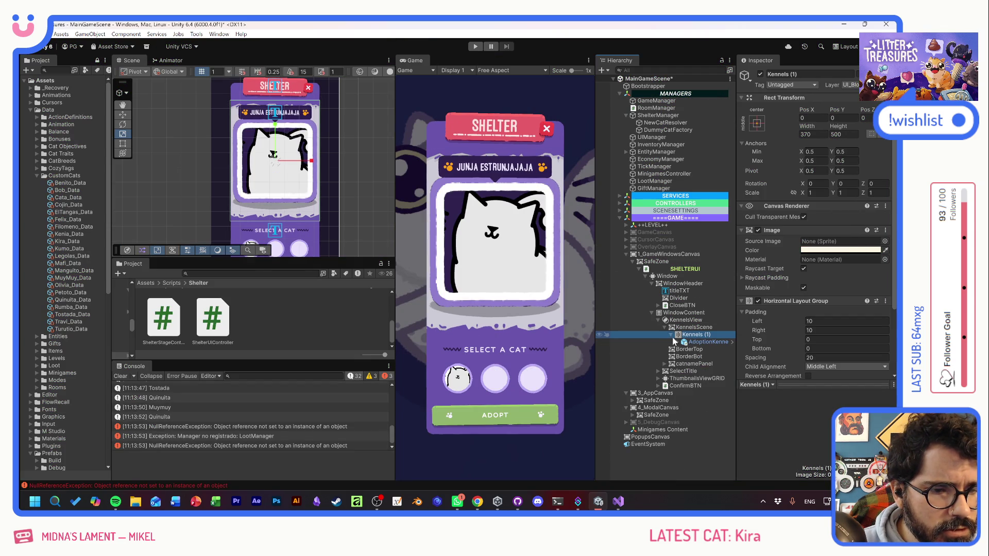
right_click(670, 327)
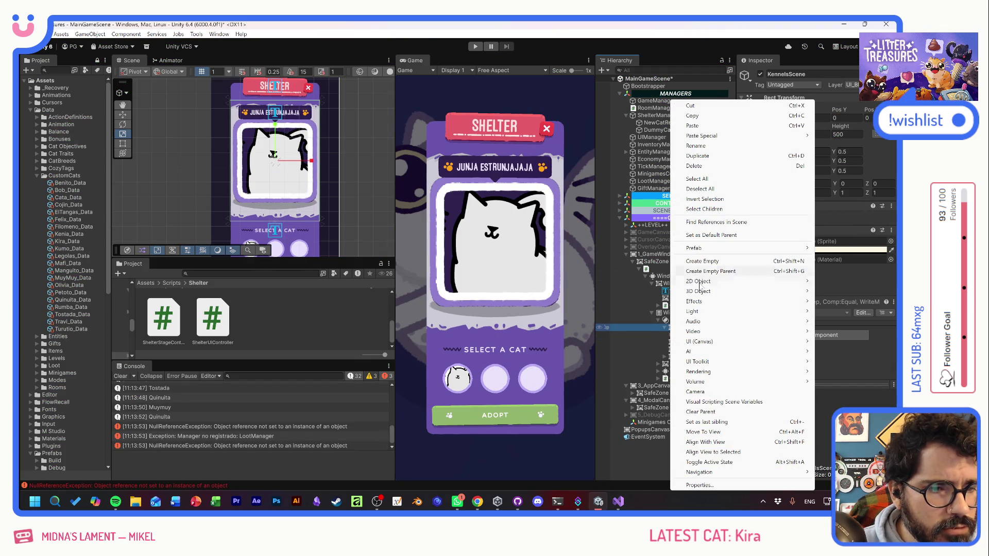
mouse_move(707, 341)
click(638, 341)
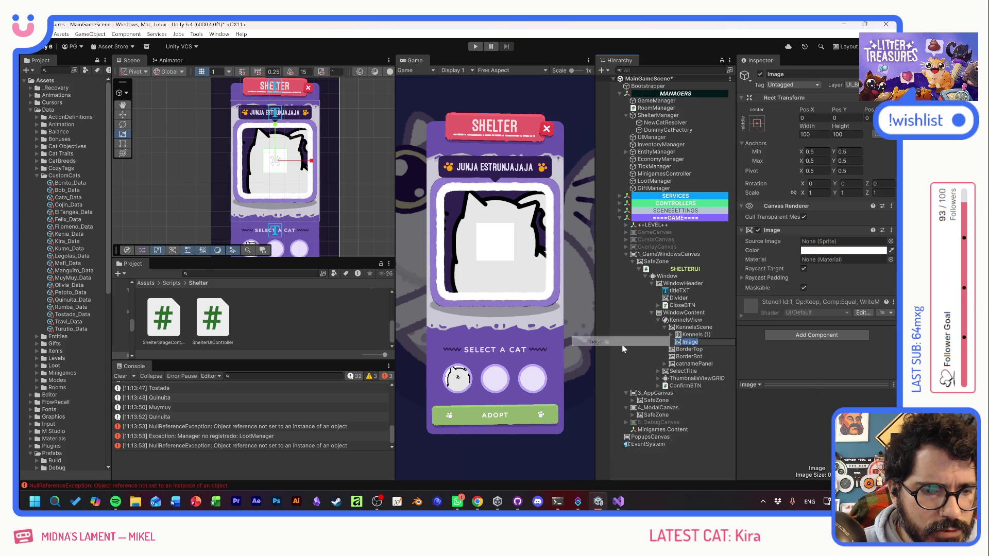
click(846, 134)
text(500)
click(814, 135)
text(2300)
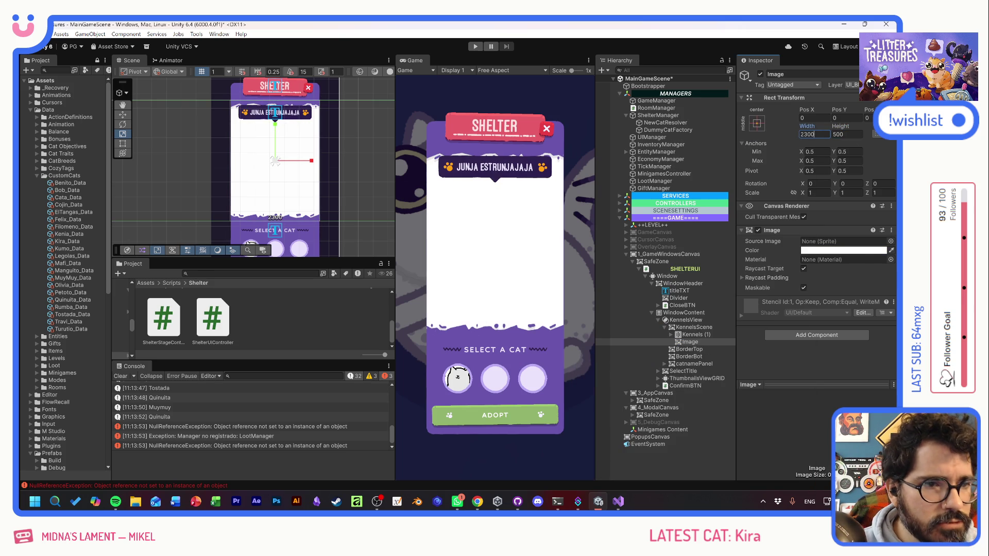
click(757, 123)
click(855, 215)
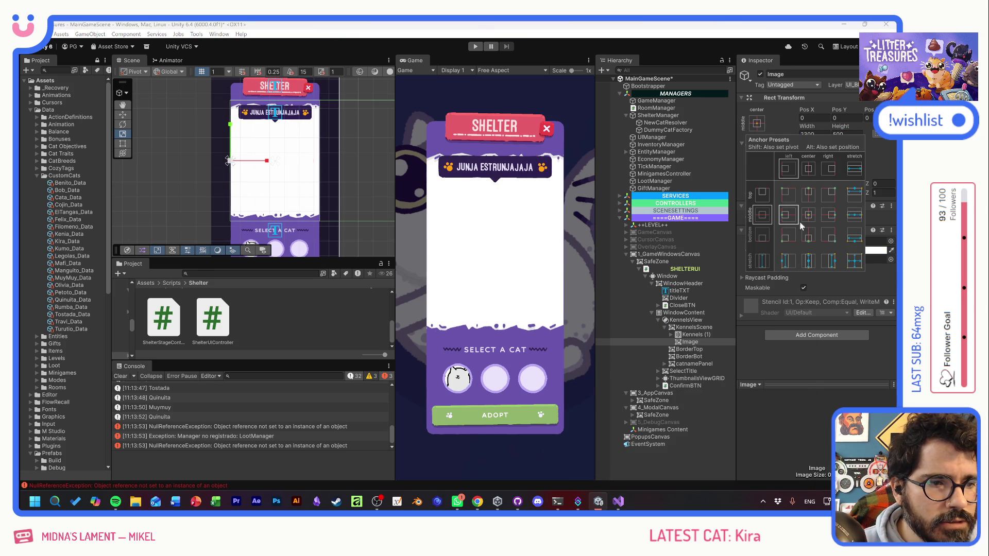
- Give the Image the LT_Items_FloorTiles_Atlas_18 sprite, place it above Kennels (1), and start Play
click(890, 241)
scroll(845, 258, down, 15)
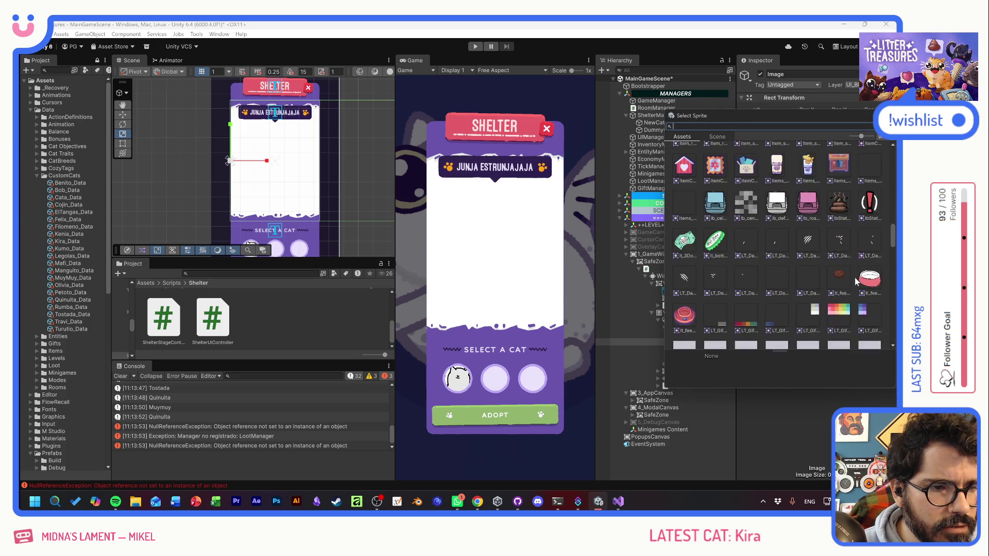
double_click(799, 219)
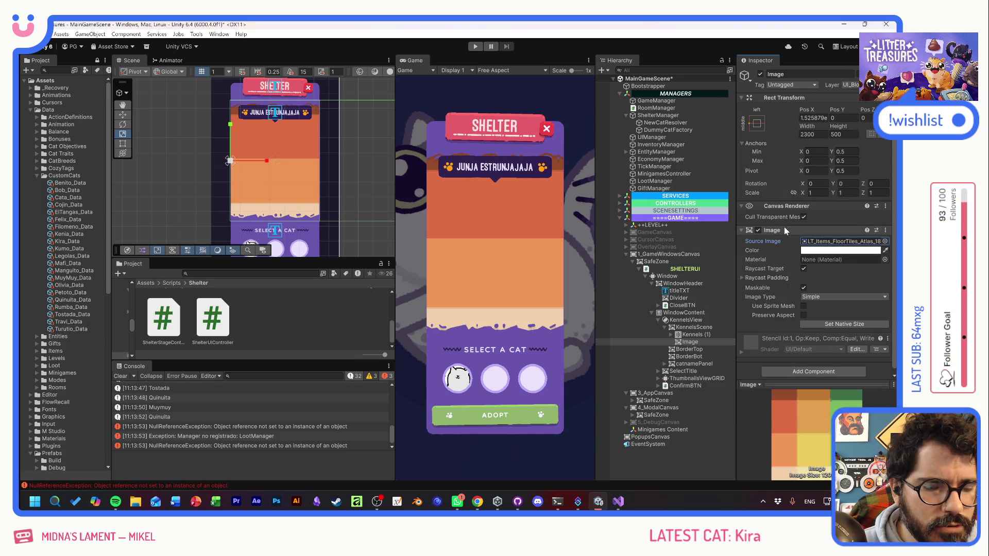
drag(692, 351, 689, 331)
click(474, 46)
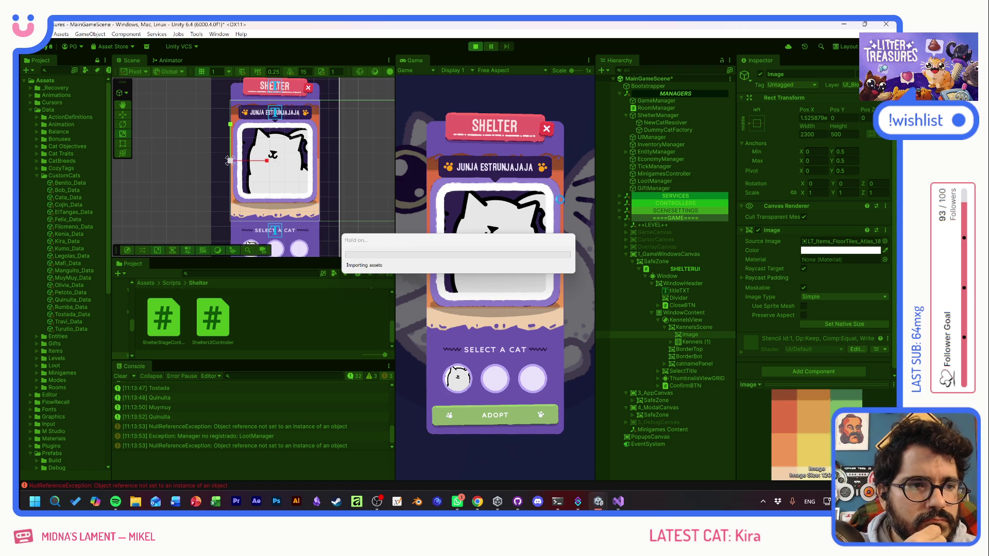
- Start a new game and select Tostada, Olivia, Muymuy, Benito, Legolas, Quinuita, then Tostada
click(506, 280)
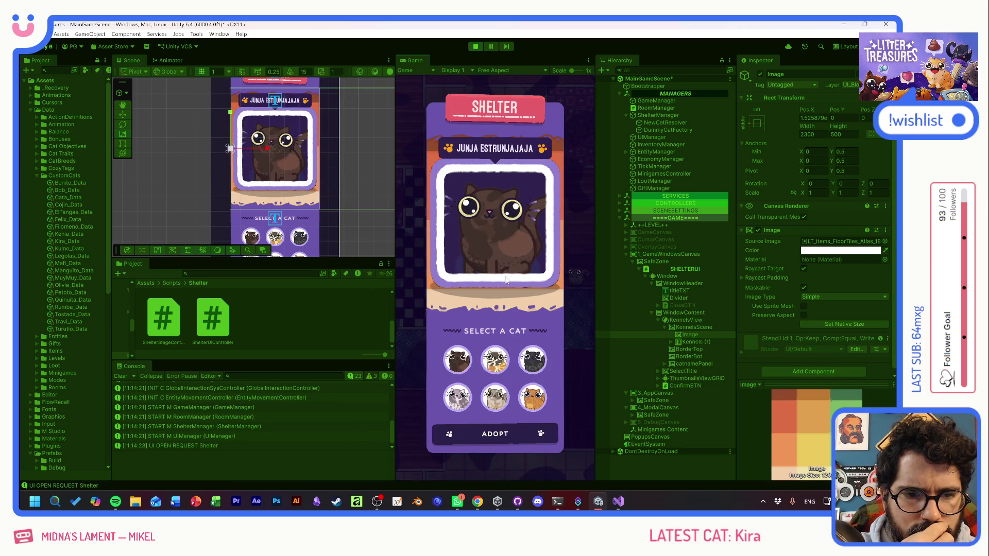
click(493, 366)
click(532, 359)
click(536, 396)
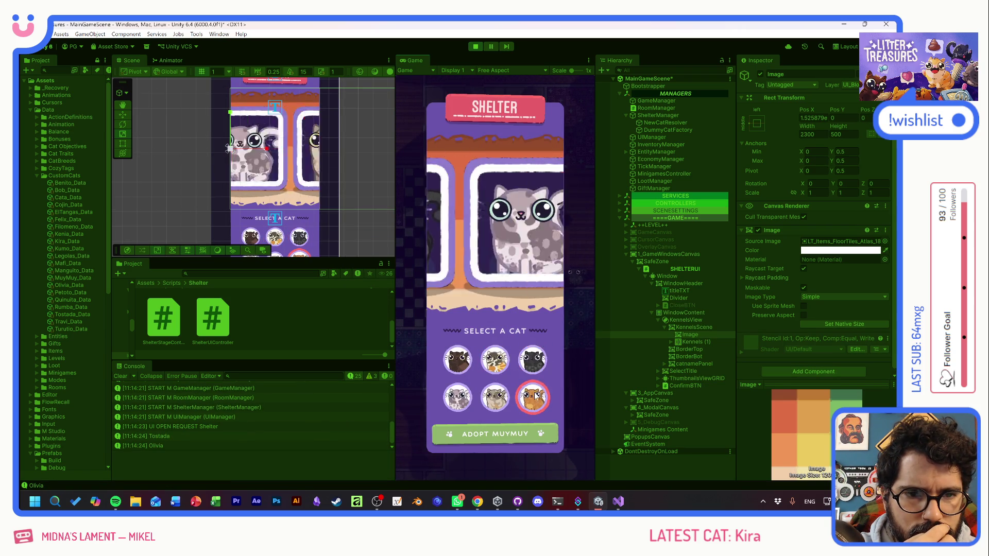
click(494, 397)
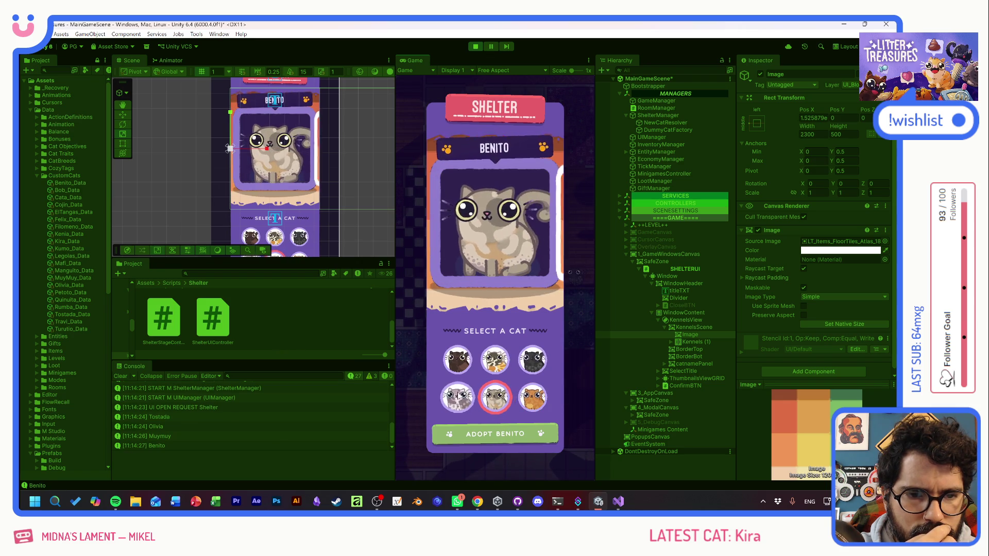
click(461, 396)
click(461, 362)
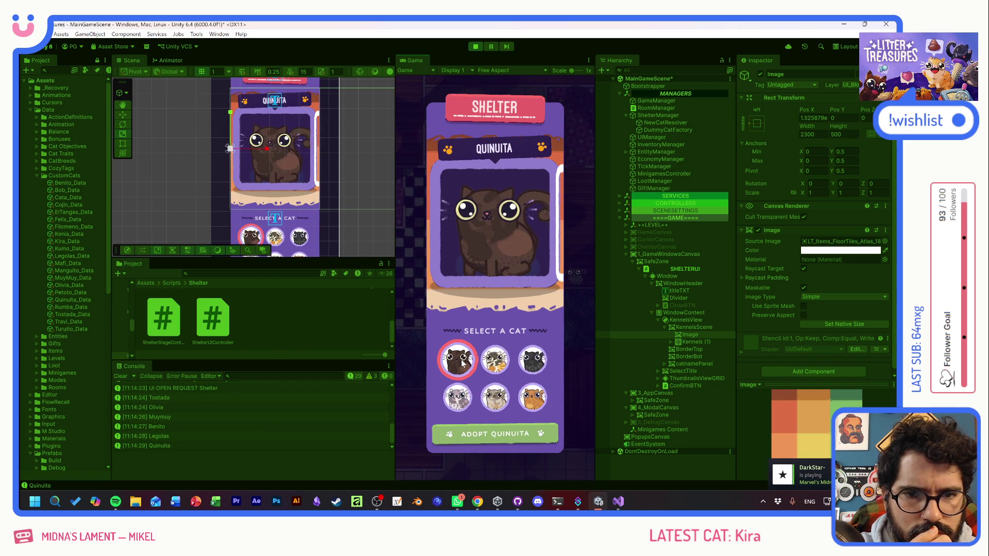
click(485, 364)
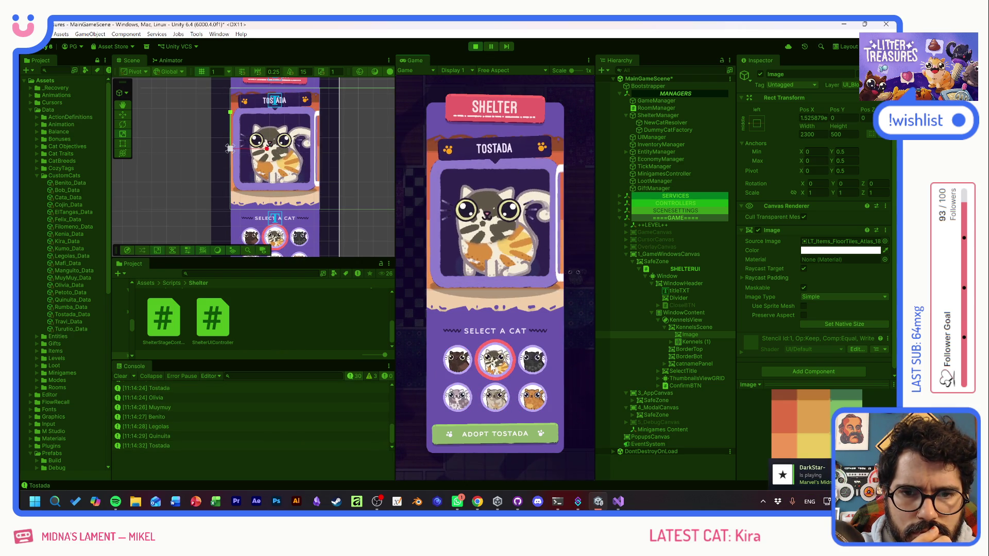
- Inspect KennelsScene and its Image, stop Play, and open the ShelterUIController script
click(691, 334)
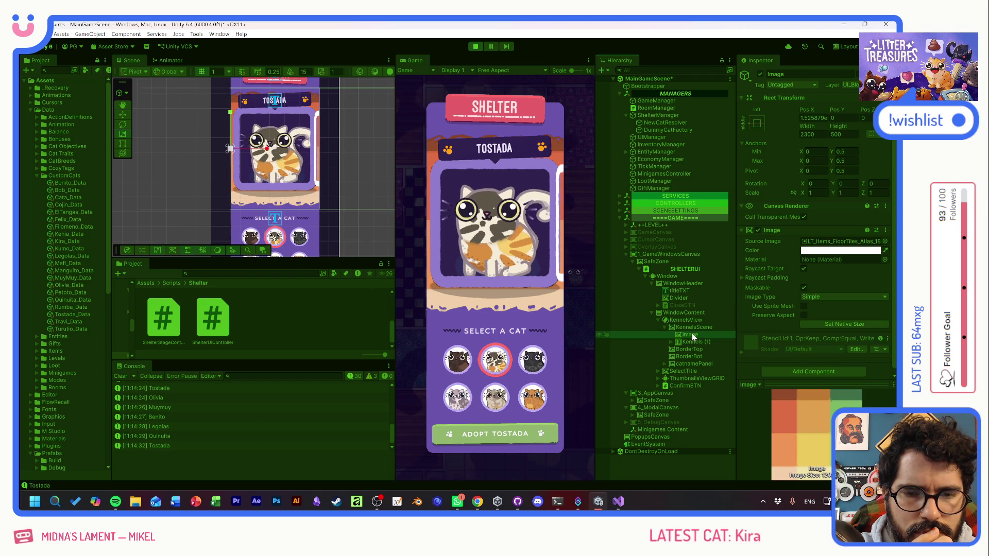
click(693, 327)
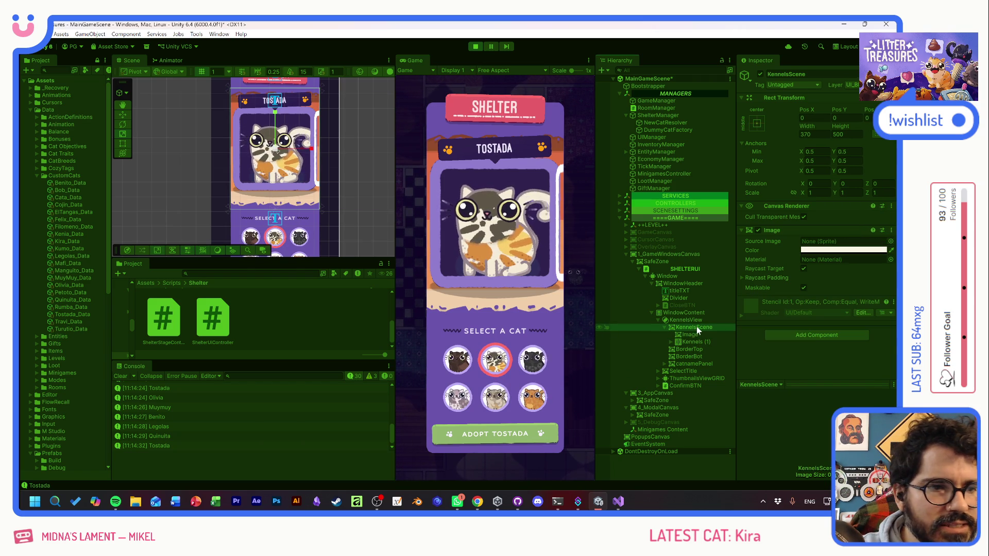
click(475, 47)
click(684, 269)
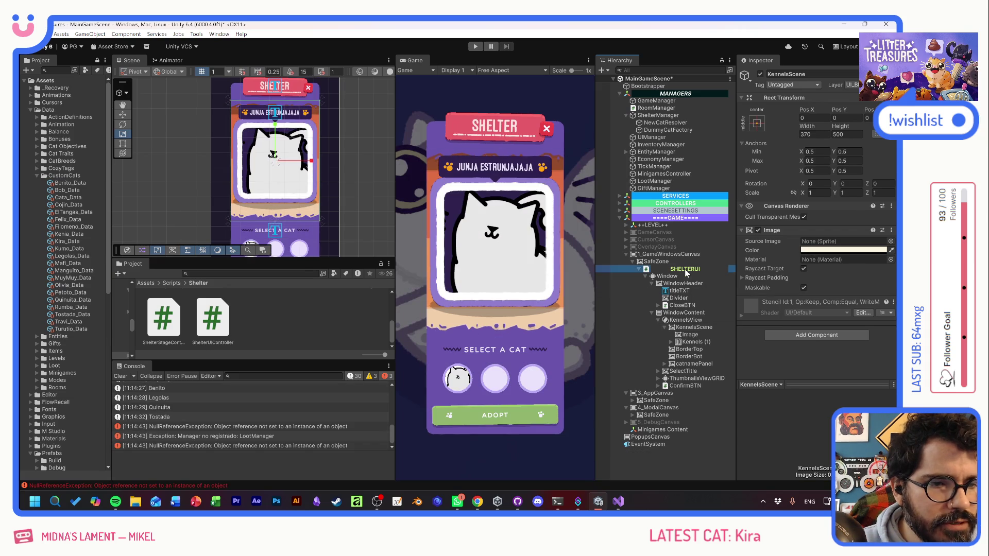
double_click(840, 248)
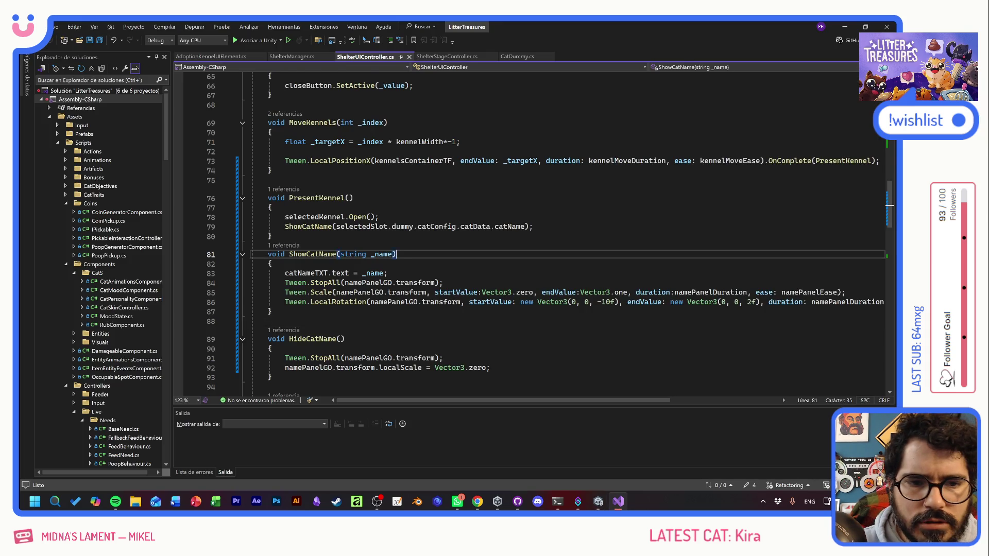
- Add a kennelsSceneTF Transform field copied from kennelsContainerTF and save the script
scroll(515, 232, up, 20)
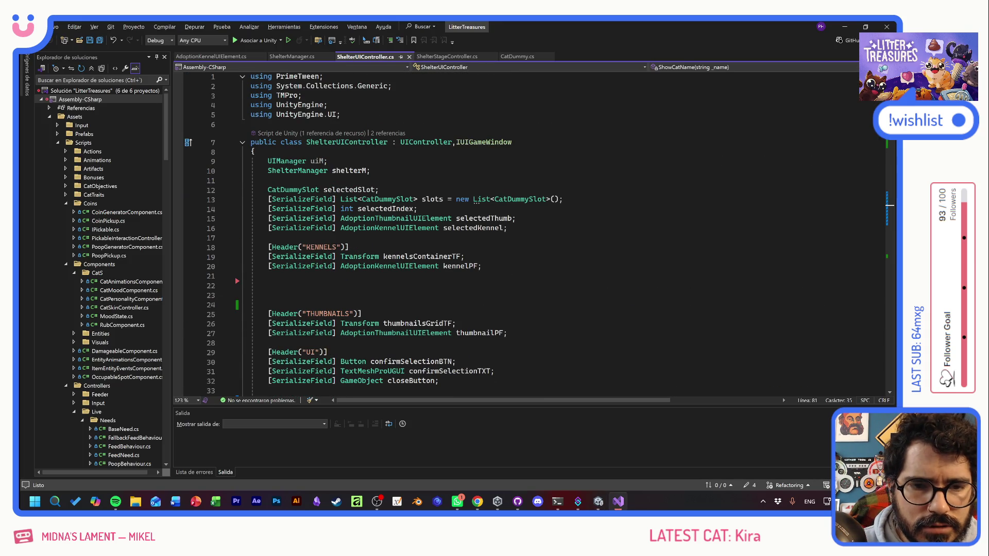
drag(464, 256, 251, 256)
key(ctrl+c)
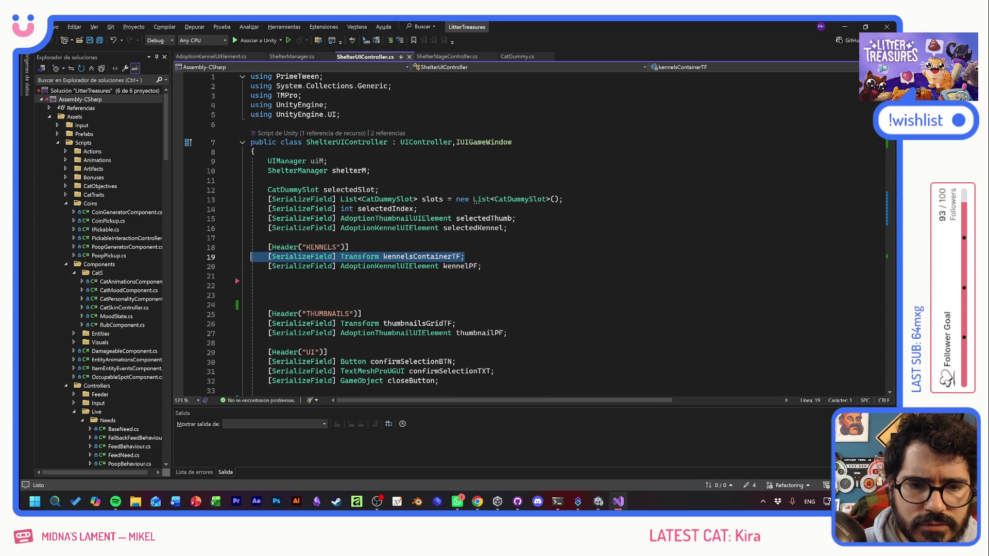
key(Up)
key(End)
key(Return)
key(ctrl+v)
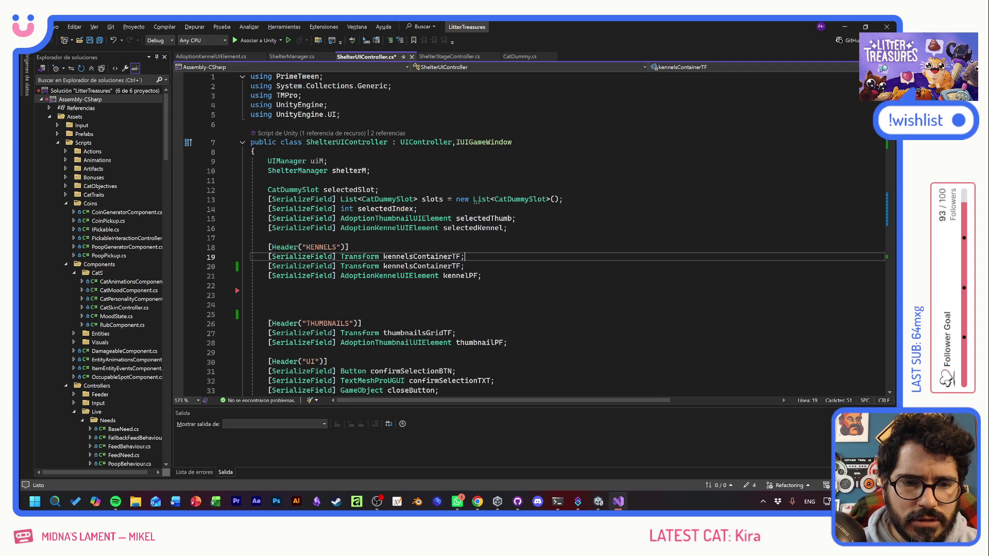
key(Left)
key(ctrl+shift+Left)
text(kennelsScene)
text(TF)
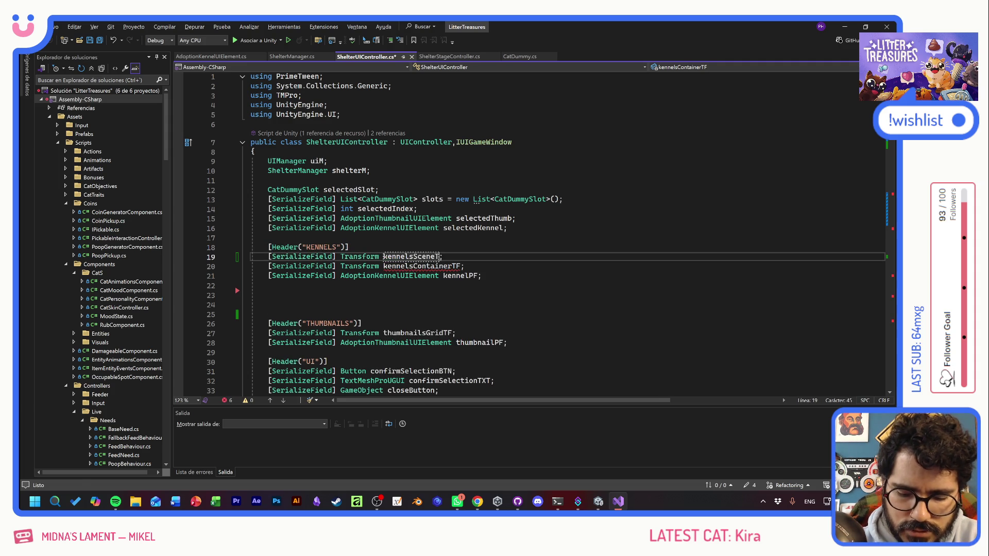
key(ctrl+s)
- Make the MoveKennels tween target kennelsSceneTF instead of kennelsContainerTF, then return to Unity
double_click(403, 259)
key(ctrl+c)
scroll(403, 258, down, 15)
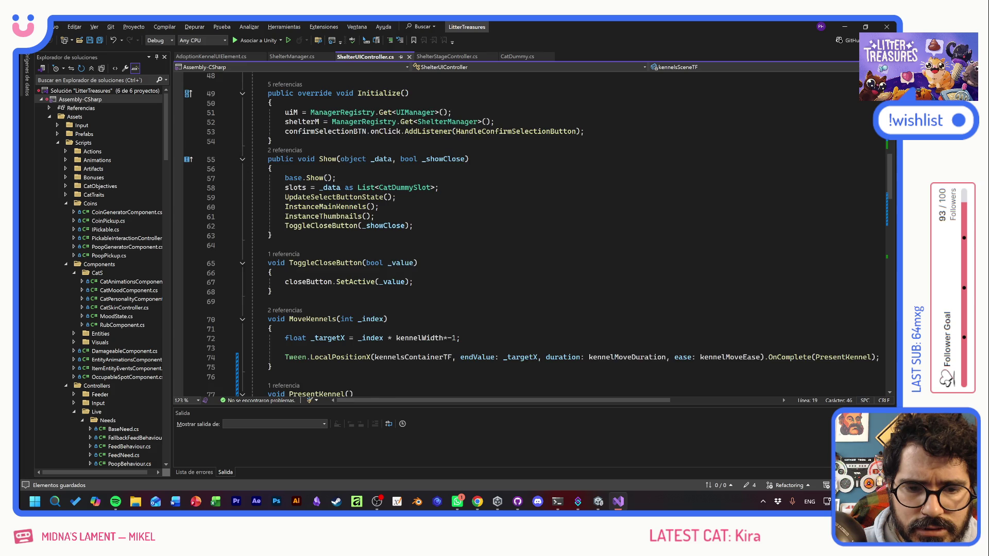
scroll(402, 259, down, 5)
double_click(412, 214)
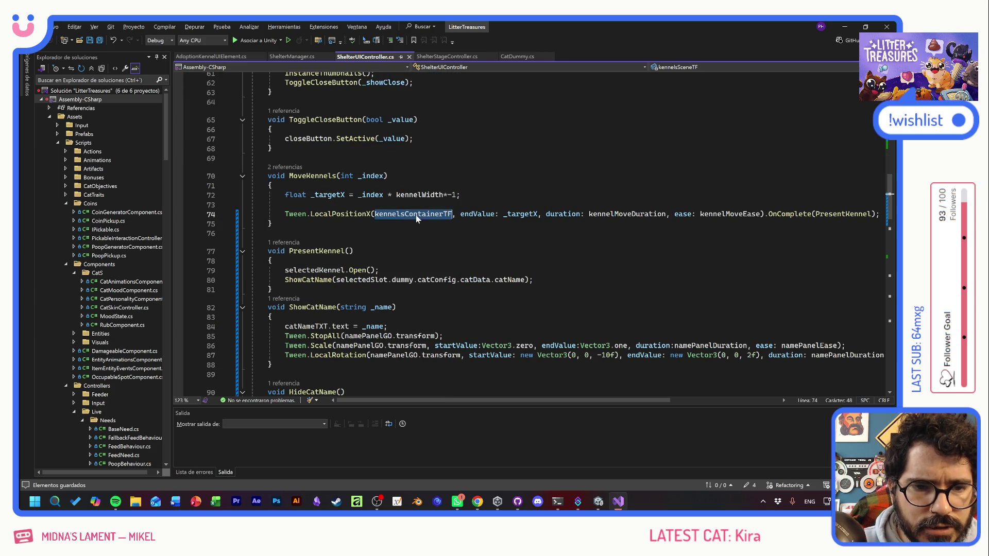
key(ctrl+v)
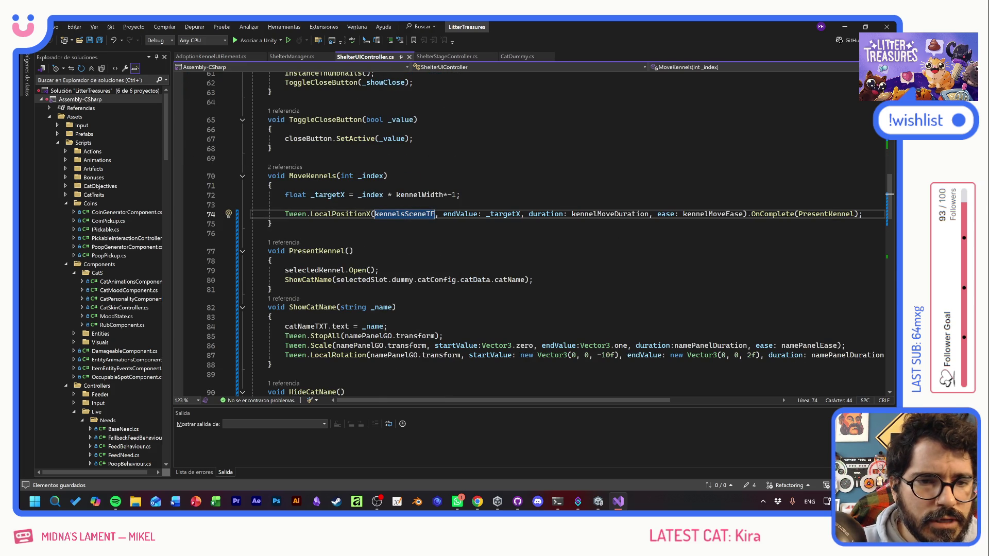
key(alt+Tab)
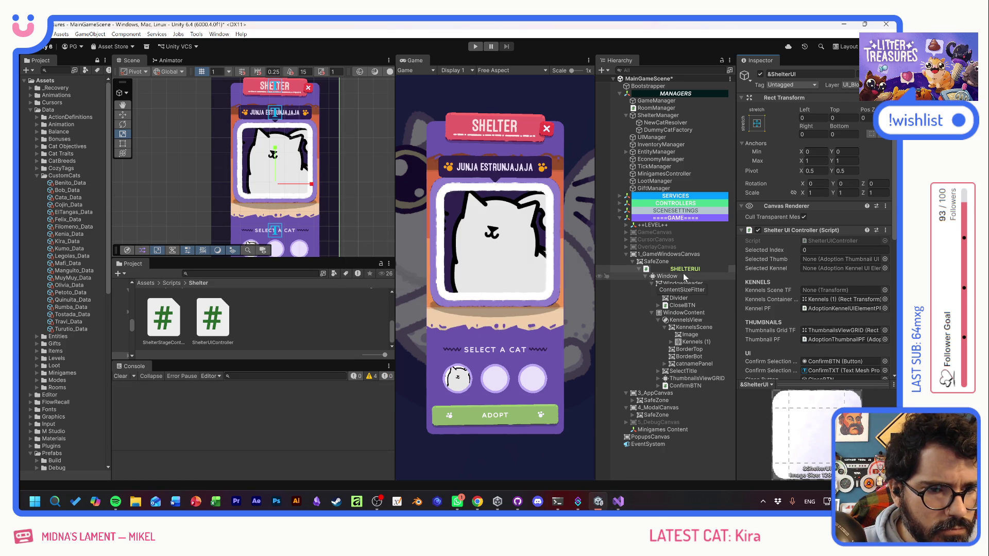
- Assign KennelsScene to the shelter controller's Kennels Scene TF field
drag(694, 327, 844, 290)
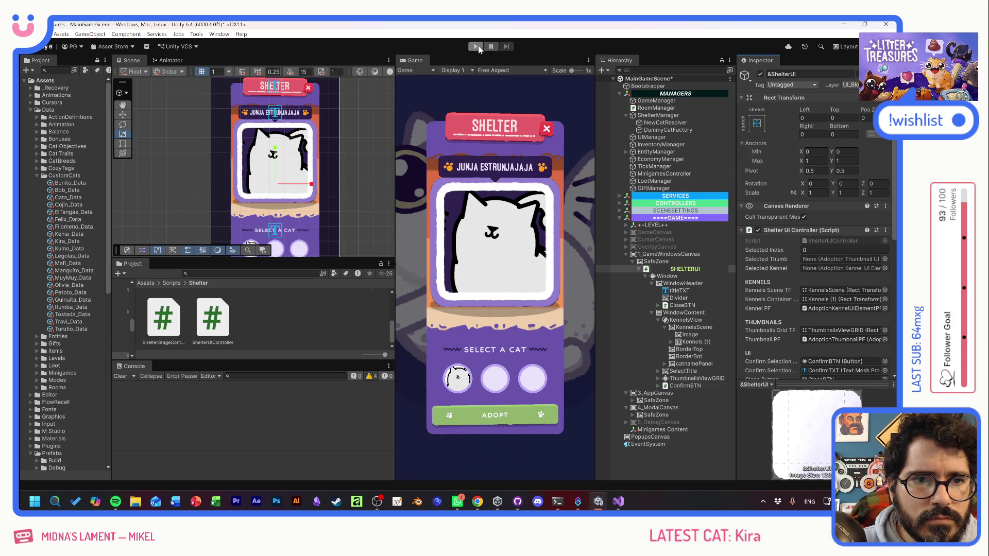
click(701, 328)
click(694, 342)
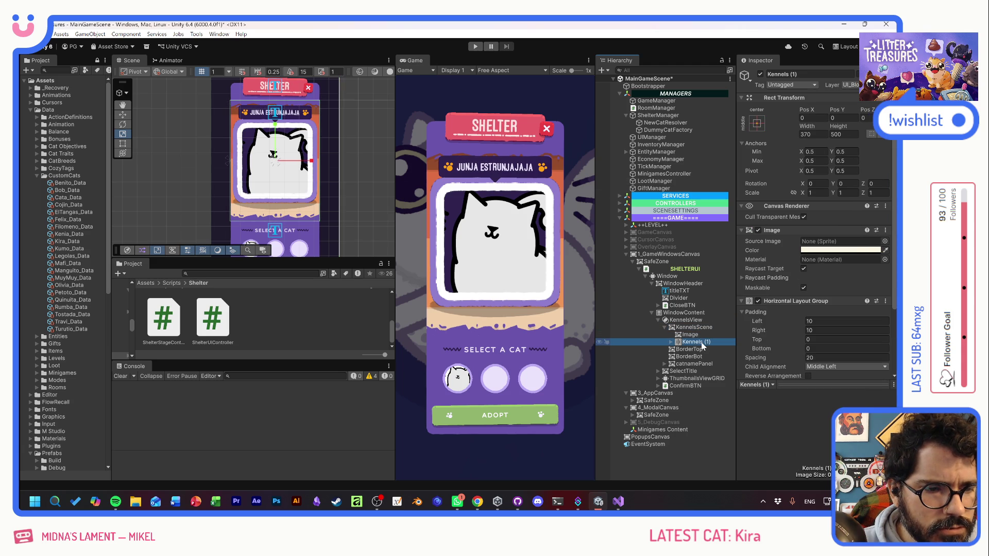
click(700, 342)
- Rename Kennels (1) to KennelsContainer and enter Play Mode
double_click(707, 342)
drag(795, 301, 671, 352)
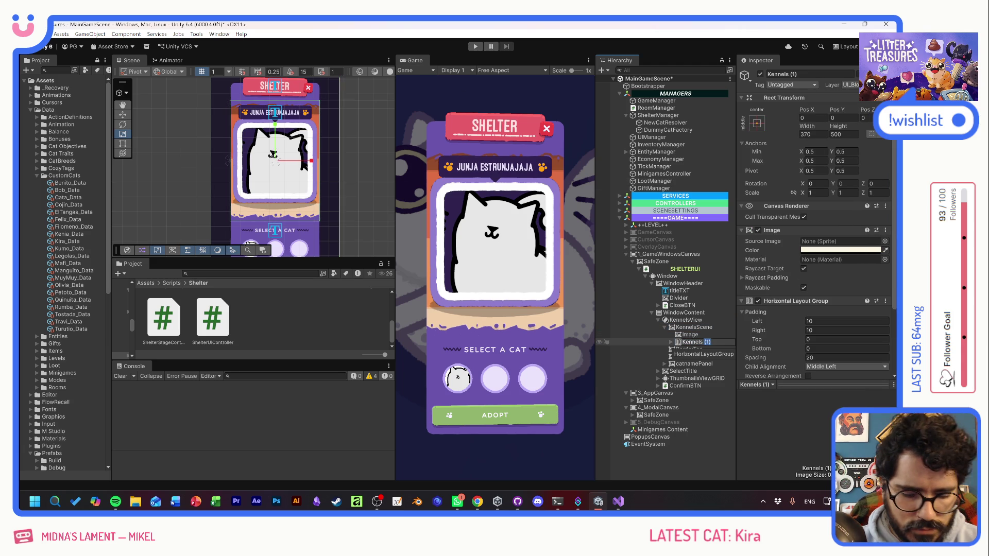
text(Container)
key(Return)
key(ctrl+p)
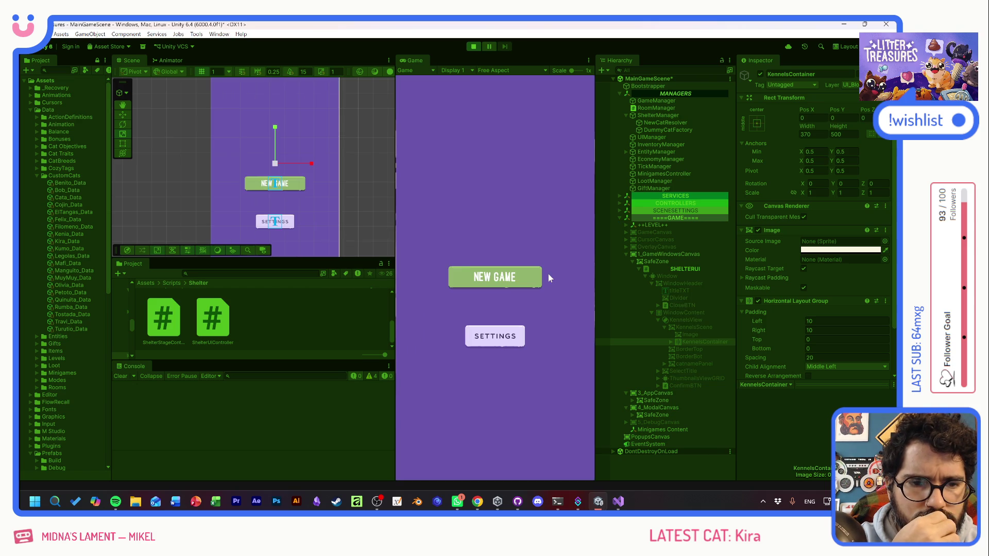
- Start a new game, pick Tostada, Olivia, Muymuy and Quinuita to check the kennel slide, then stop playing
click(522, 275)
click(495, 359)
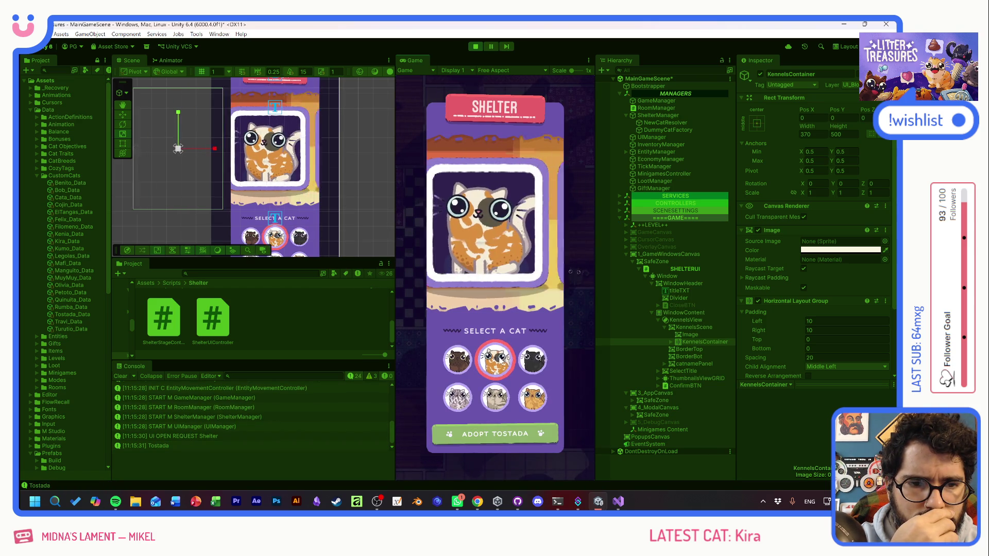
click(530, 358)
click(532, 397)
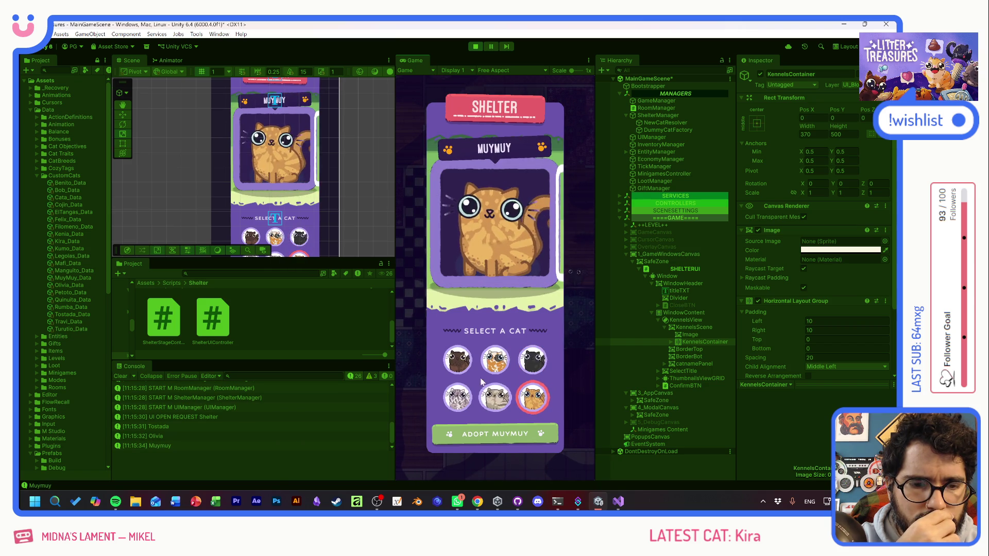
click(457, 360)
click(531, 397)
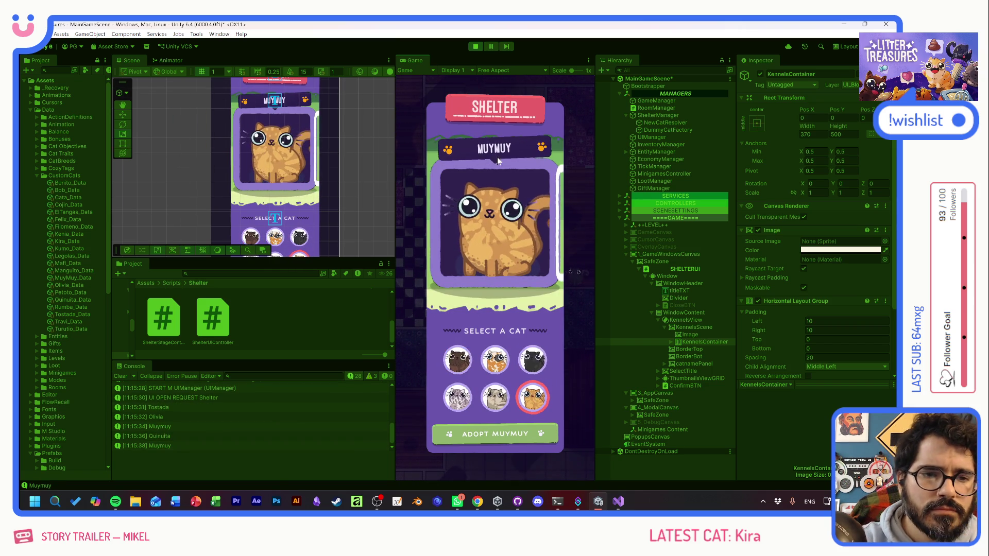
click(475, 46)
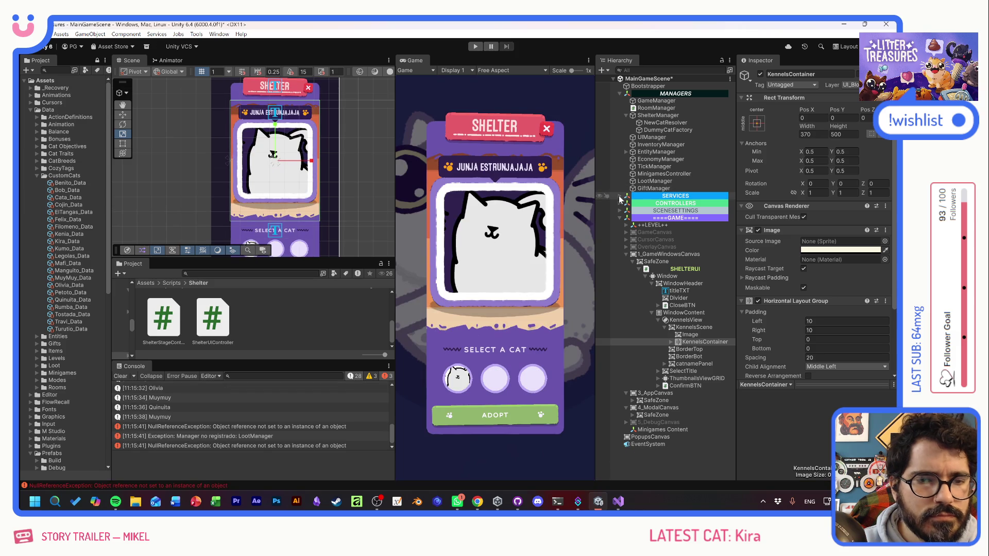
- Move the KennelsScene backdrop Image to Pos X -200, widen it to 3000, and play
click(687, 335)
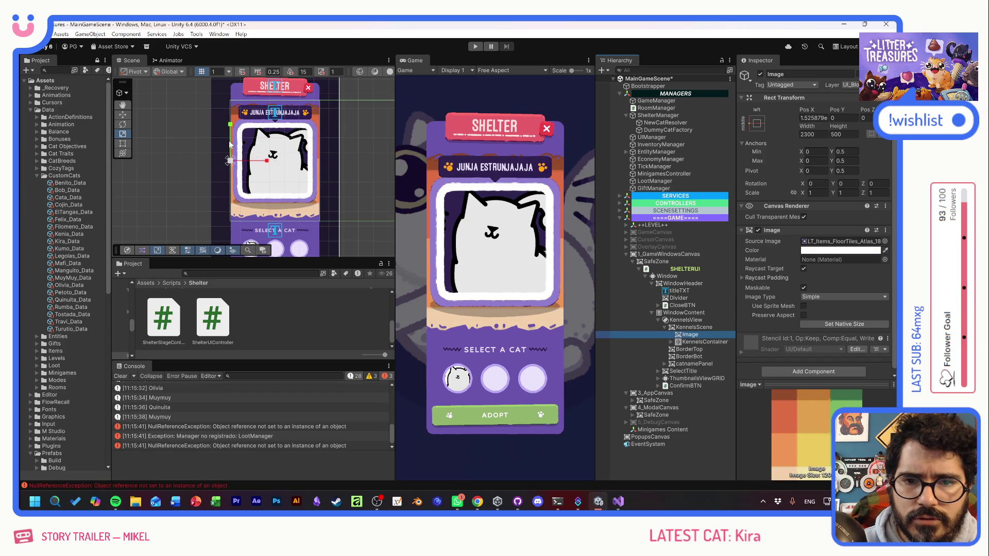
click(123, 115)
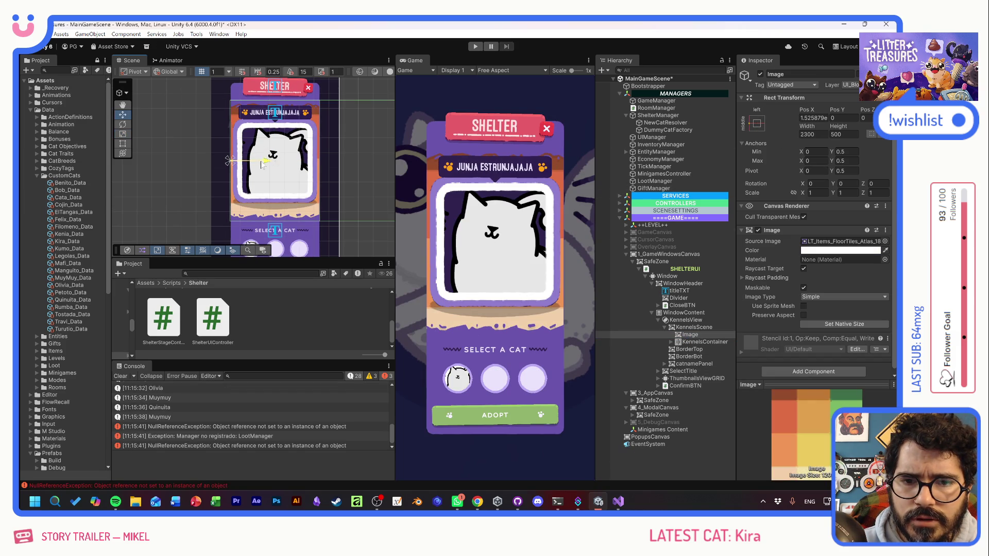
mouse_move(267, 162)
mouse_down()
mouse_move(204, 165)
mouse_move(238, 166)
mouse_up()
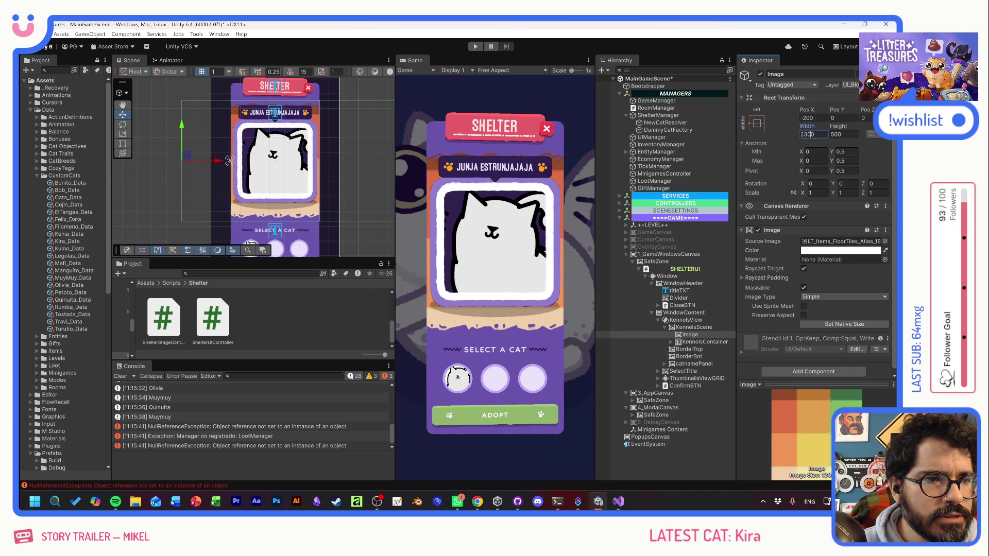
text(3000)
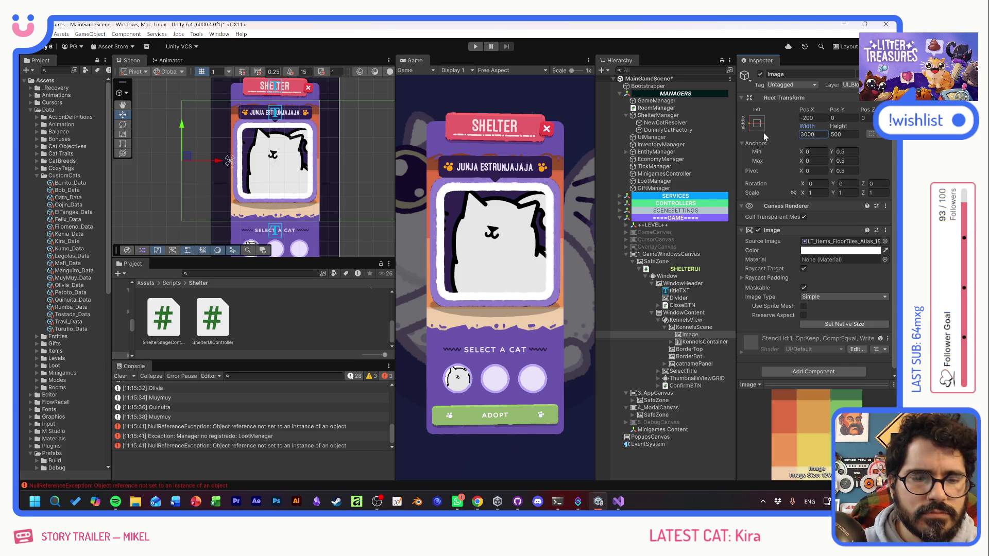
click(478, 47)
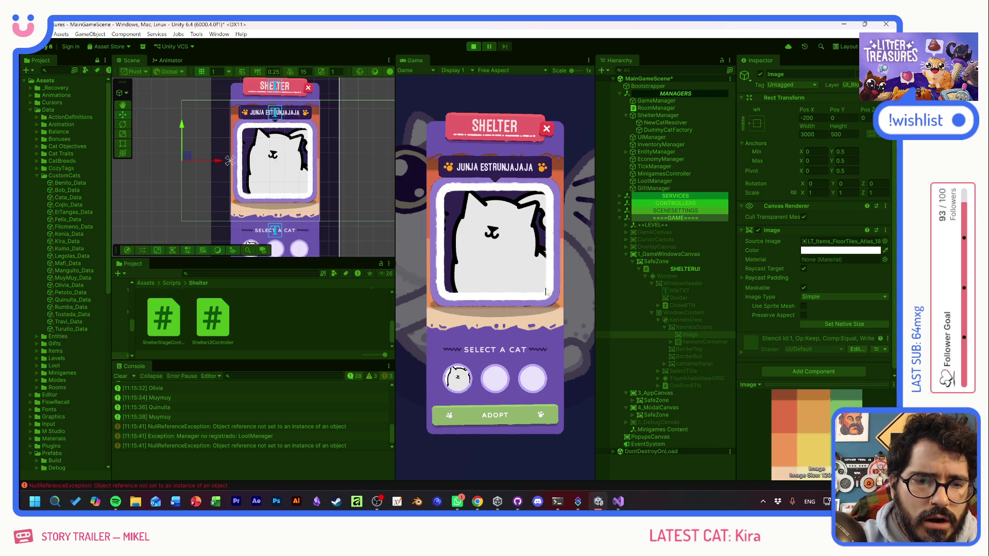
- Open the shelter from a new game and cycle through all six cats to check the kennel slide
click(515, 283)
click(495, 360)
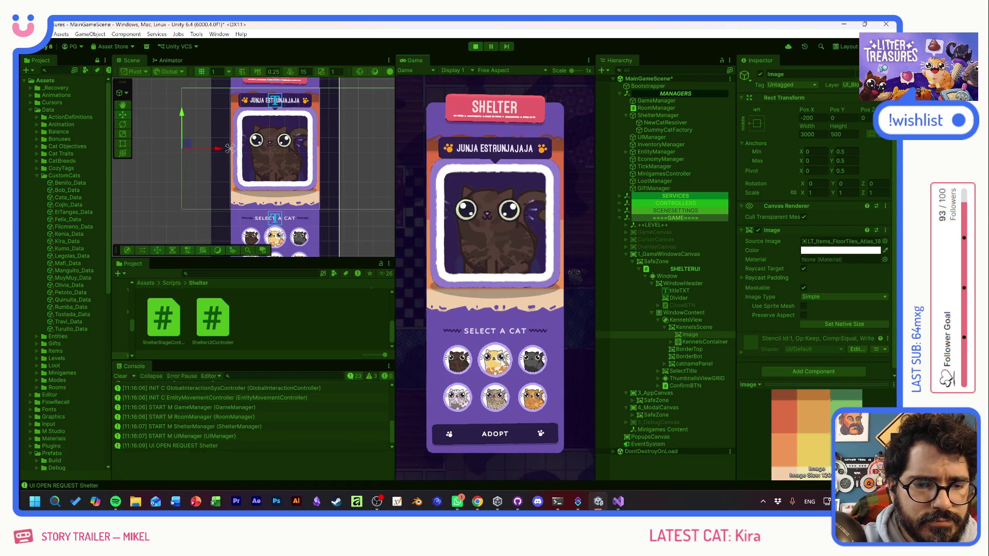
click(532, 359)
click(535, 400)
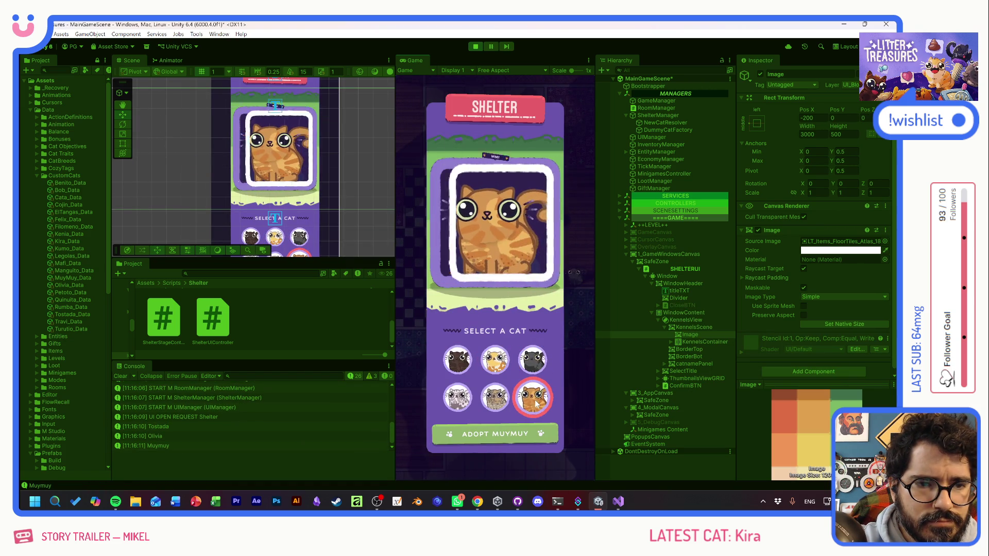
click(458, 360)
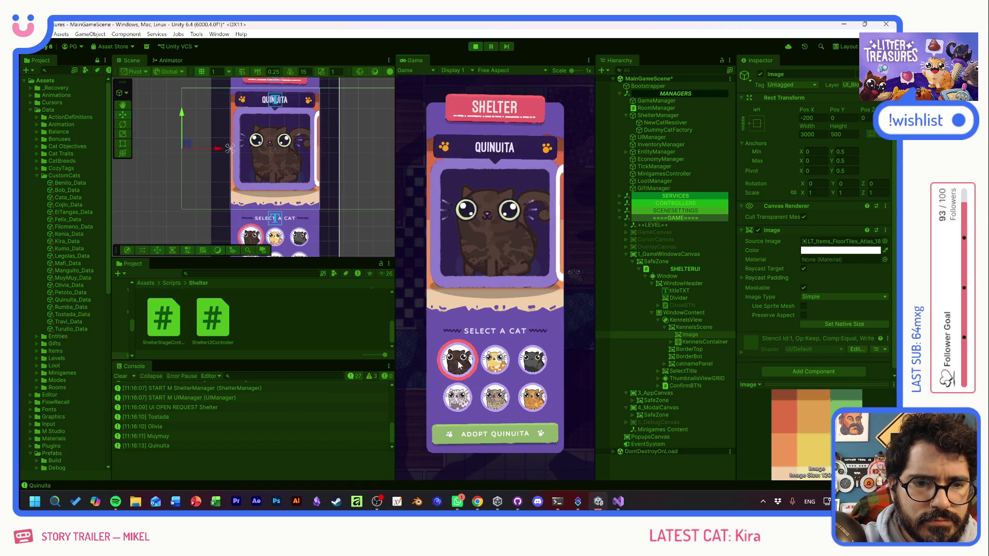
click(457, 397)
click(493, 362)
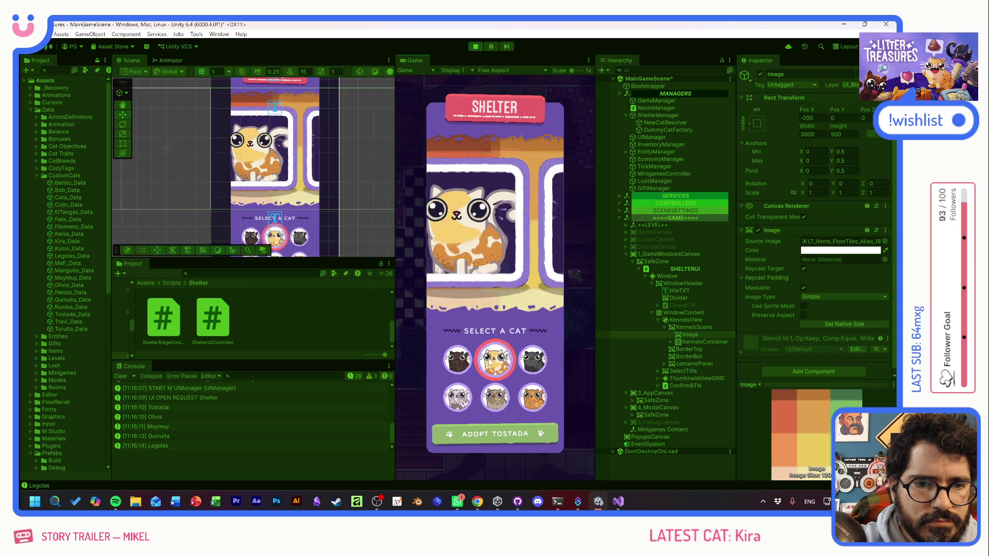
click(492, 399)
click(532, 360)
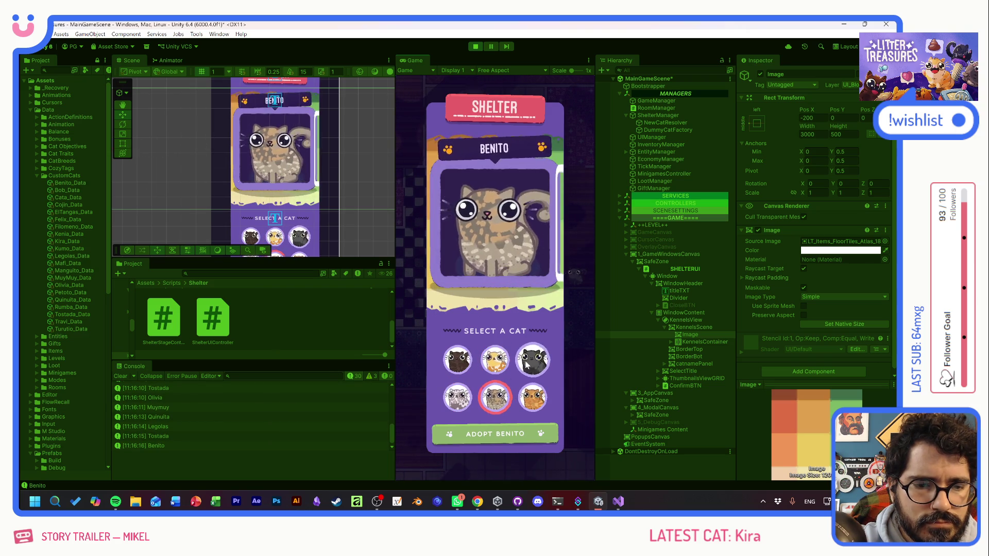
click(533, 397)
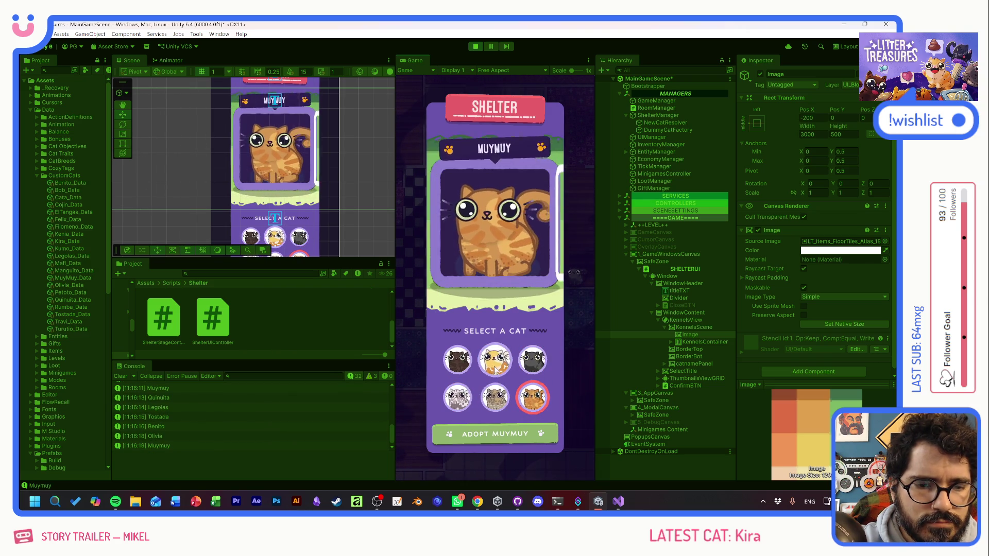
click(494, 360)
click(457, 360)
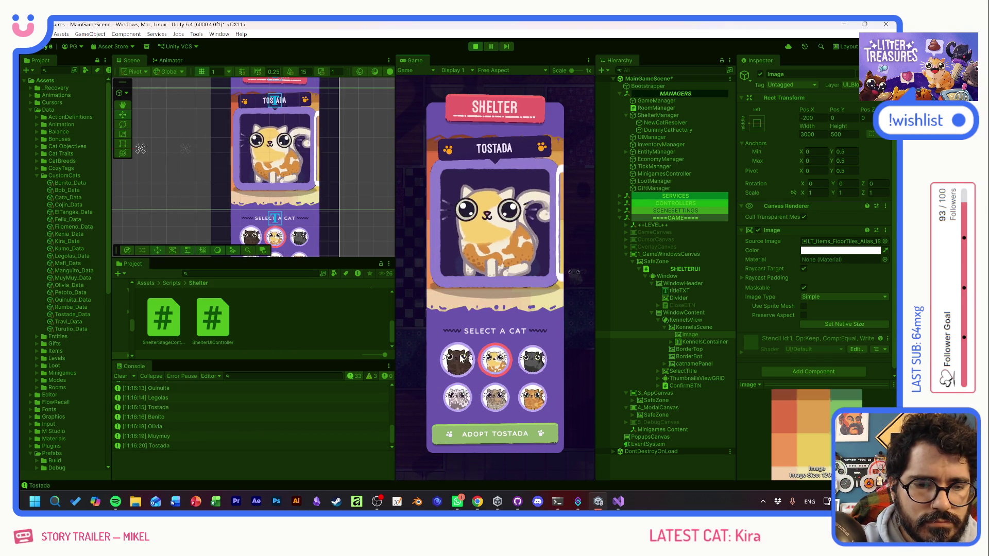
click(495, 397)
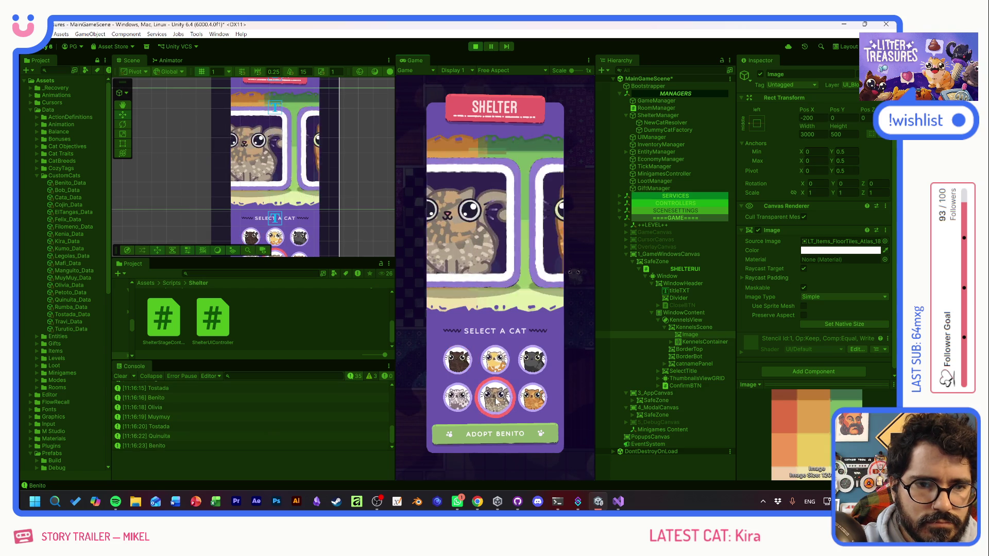
click(543, 361)
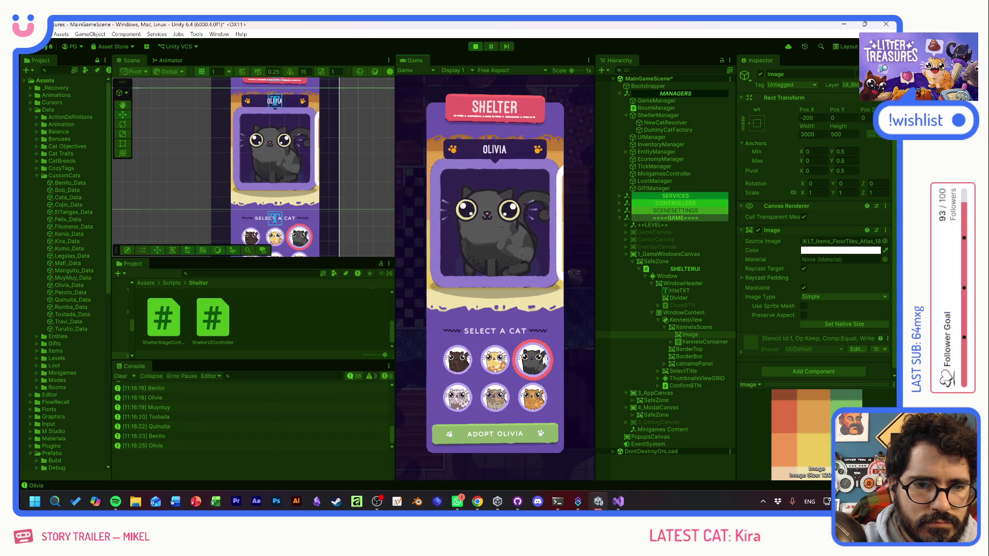
click(495, 360)
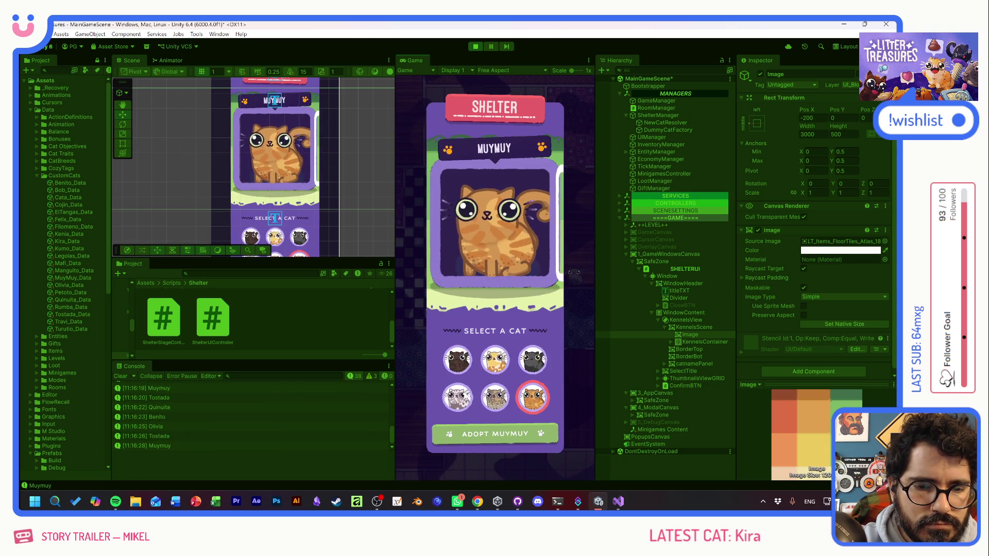
click(457, 397)
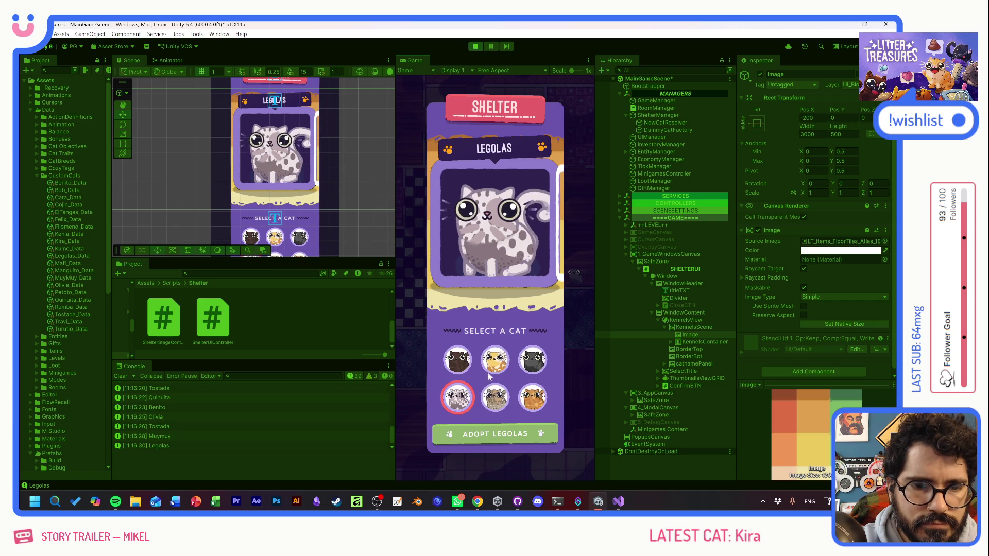
click(458, 360)
click(493, 362)
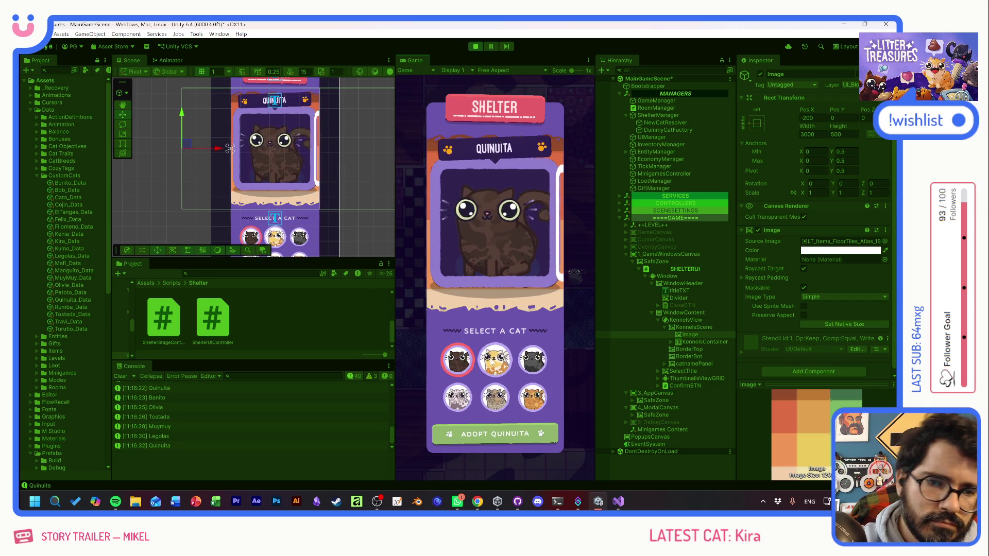
click(532, 360)
click(533, 398)
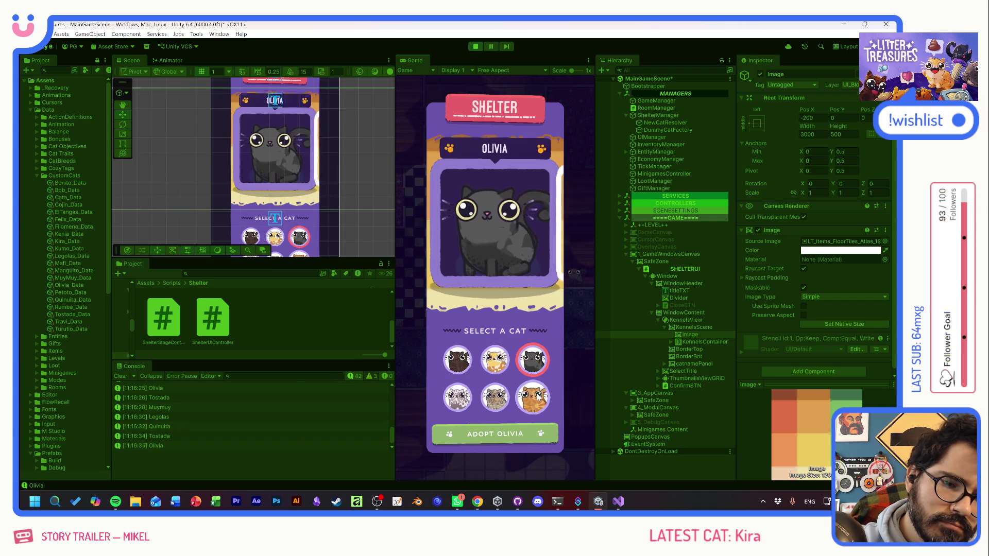
click(495, 397)
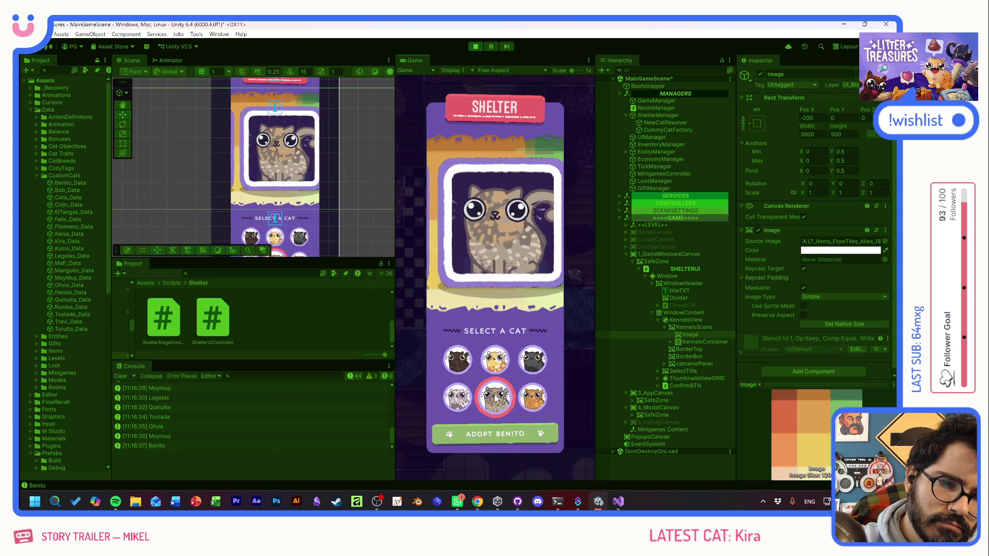
click(442, 396)
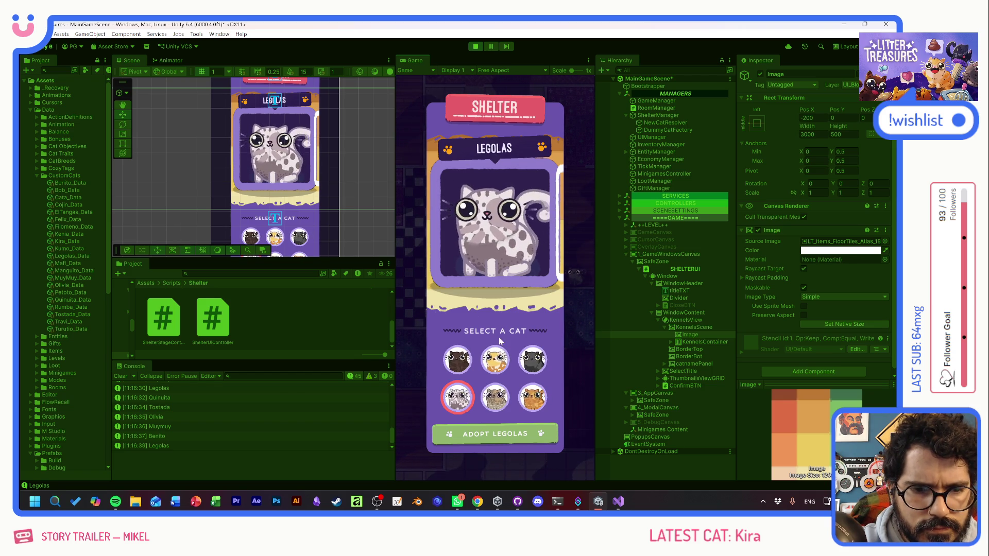
- Pick Tostada, Olivia, Quinuita, Legolas and Benito again, ending on Muymuy with Adopt Muymuy shown
click(496, 363)
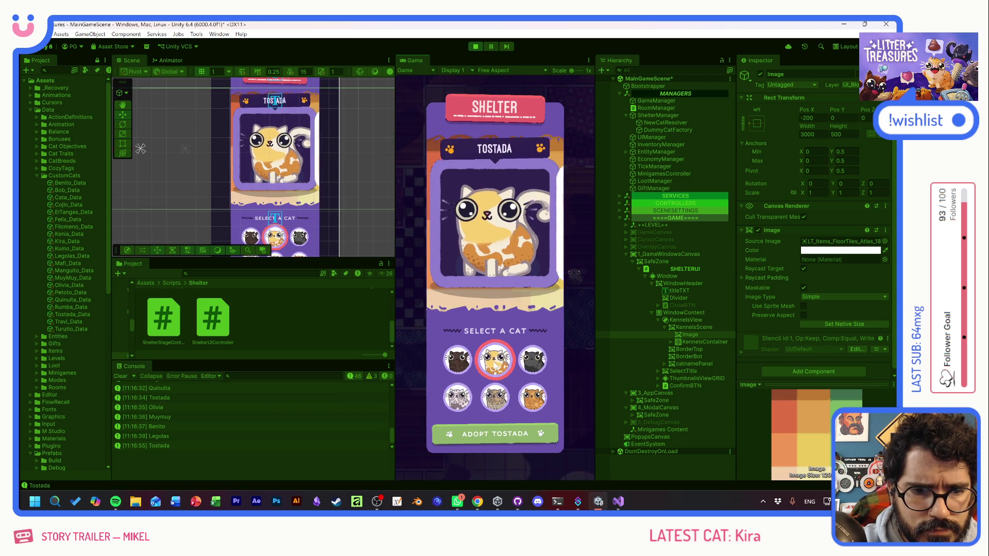
click(530, 363)
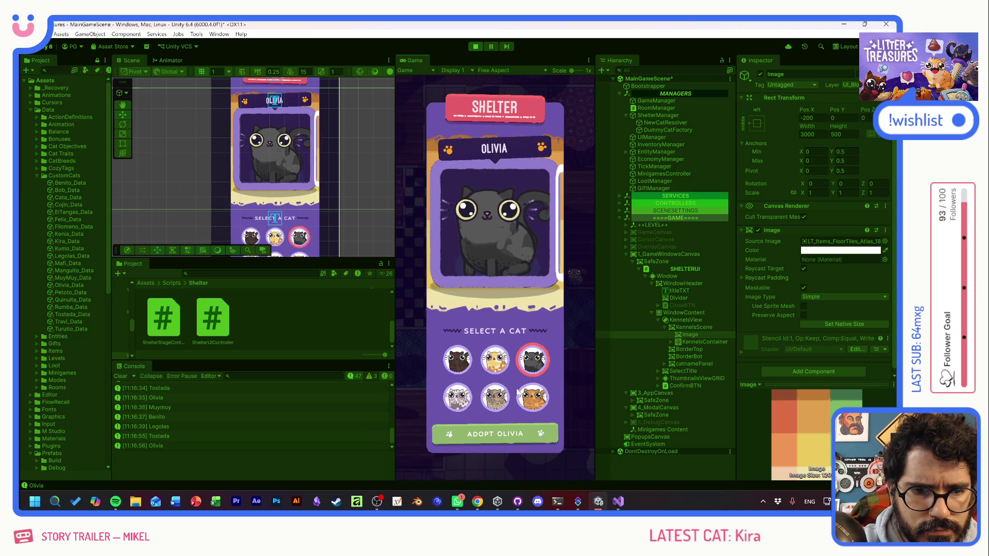
click(495, 360)
click(457, 359)
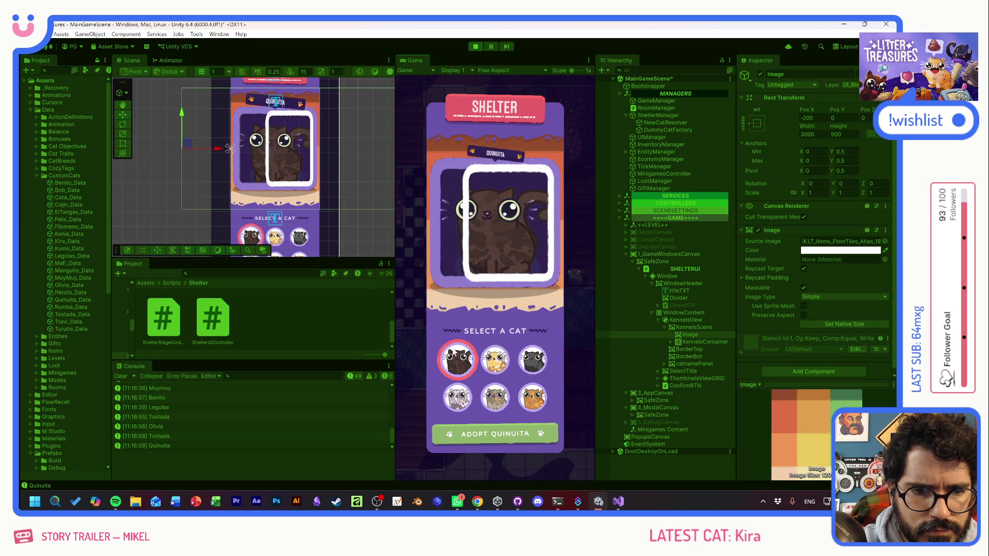
click(457, 397)
click(496, 397)
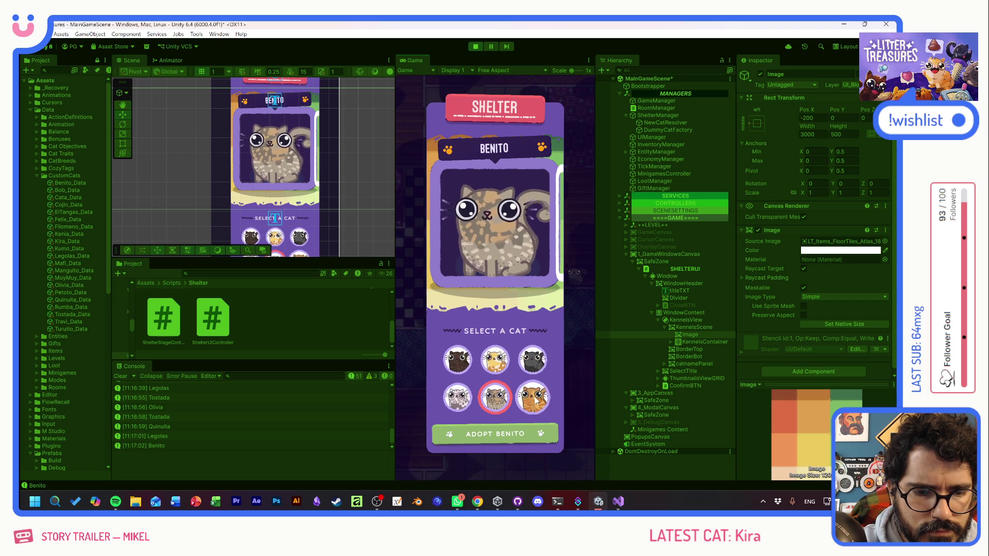
click(464, 359)
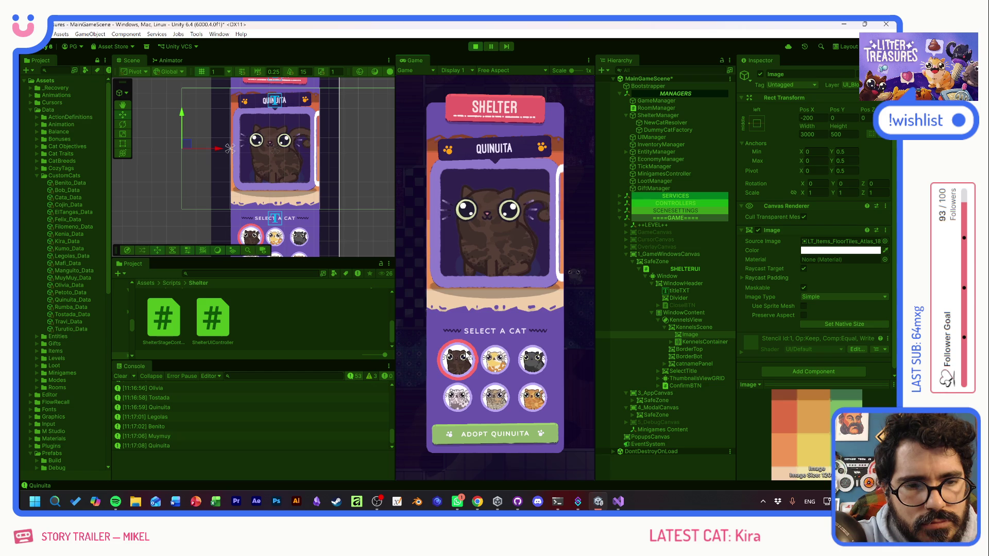
click(533, 398)
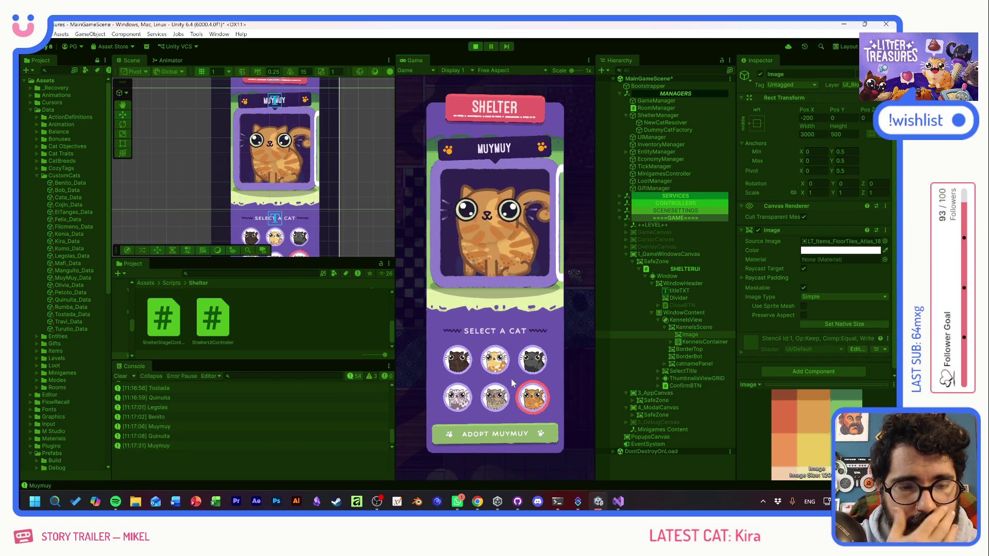
- Preview Benito, Olivia, Tostada, Quinuita, Legolas and Muymuy in the shelter kennel
click(497, 398)
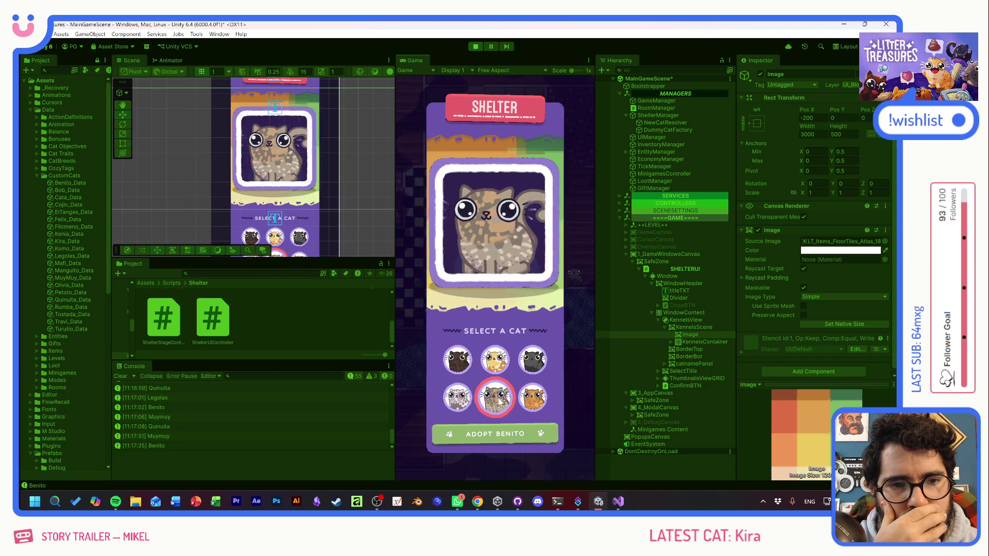
click(533, 360)
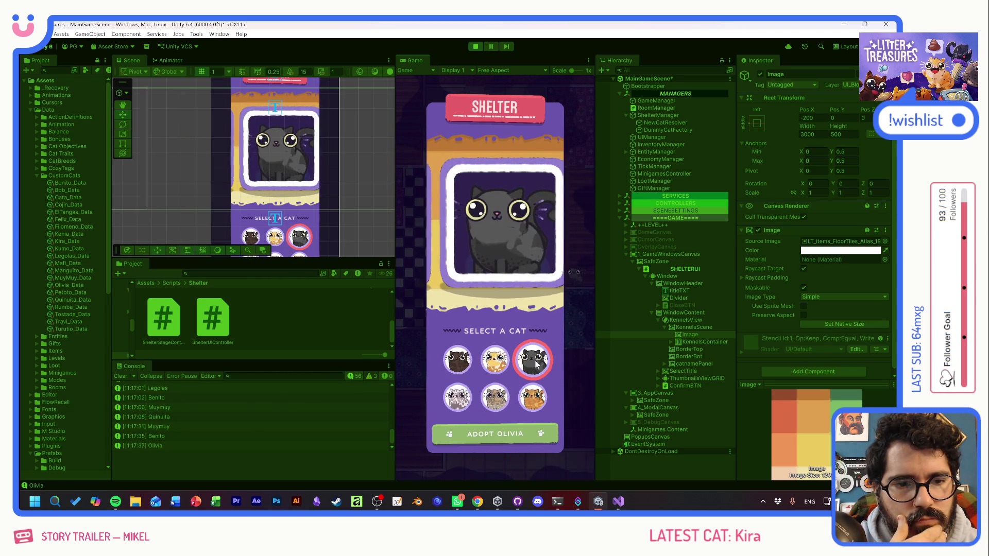
click(495, 360)
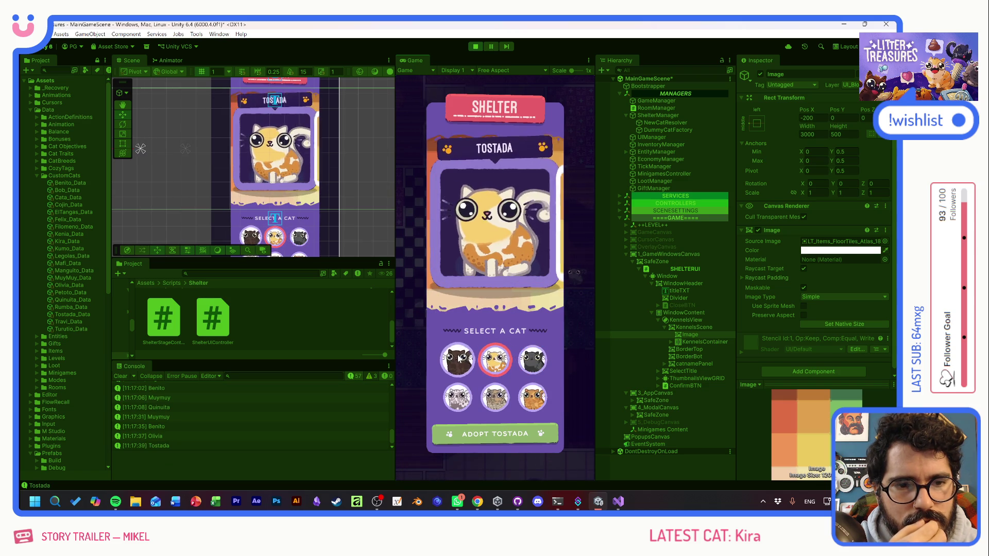
click(458, 359)
click(458, 397)
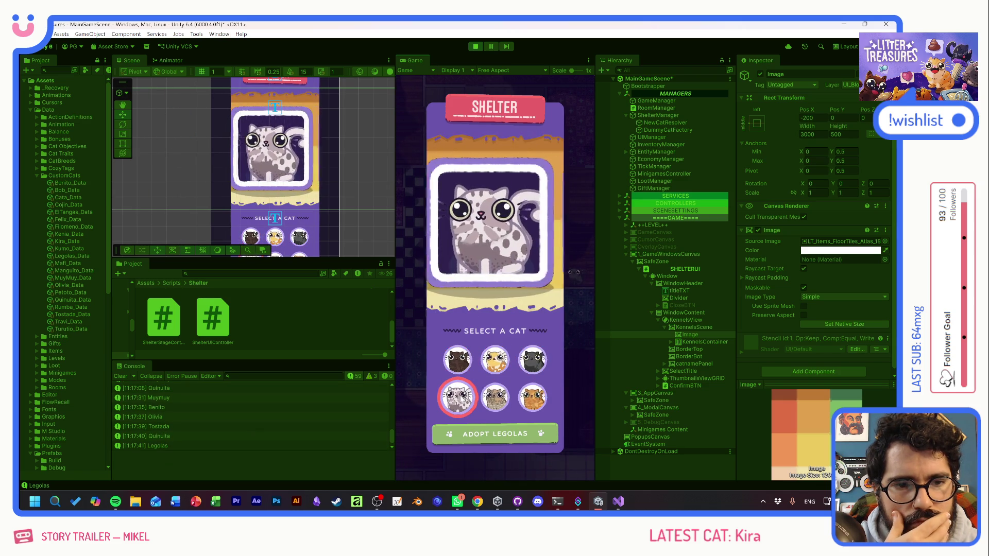
click(457, 363)
click(540, 404)
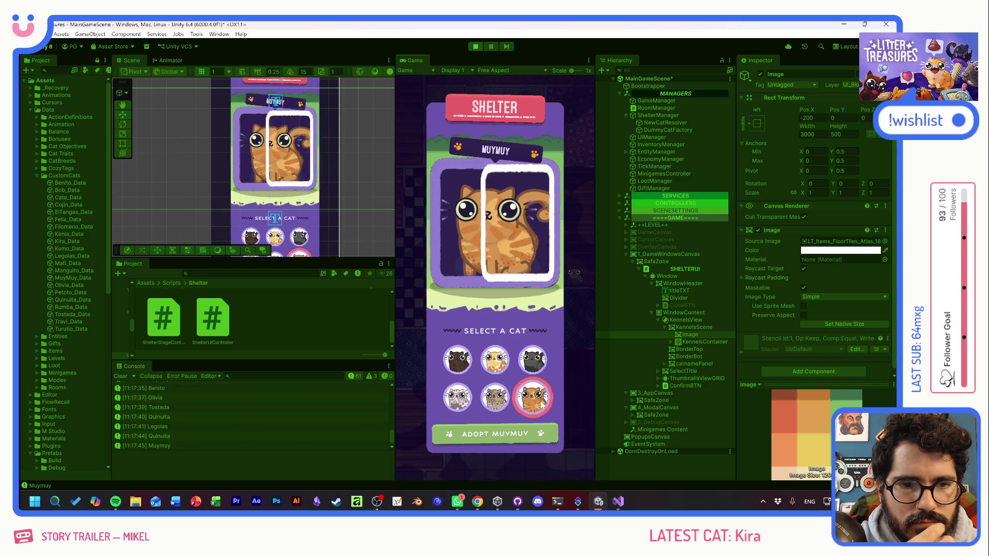
click(458, 361)
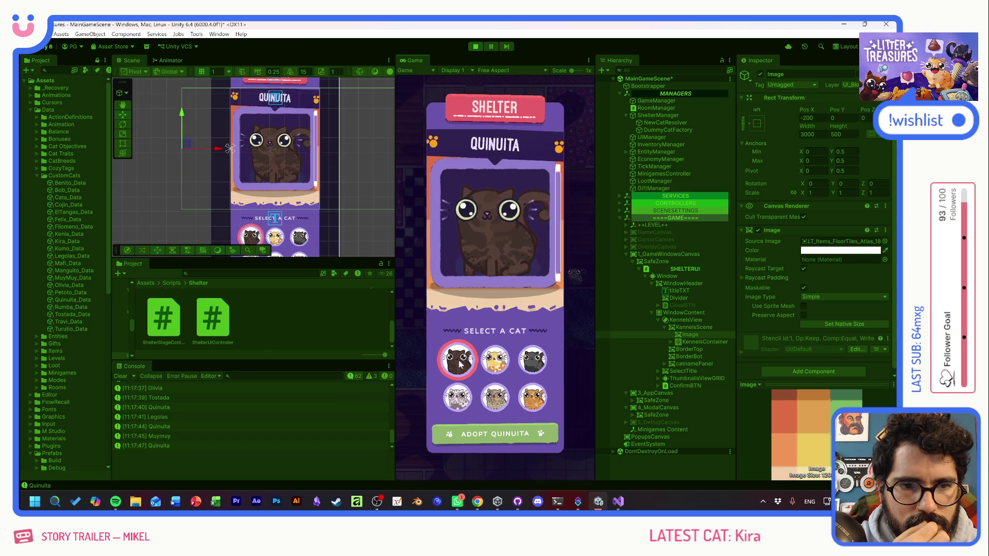
click(495, 360)
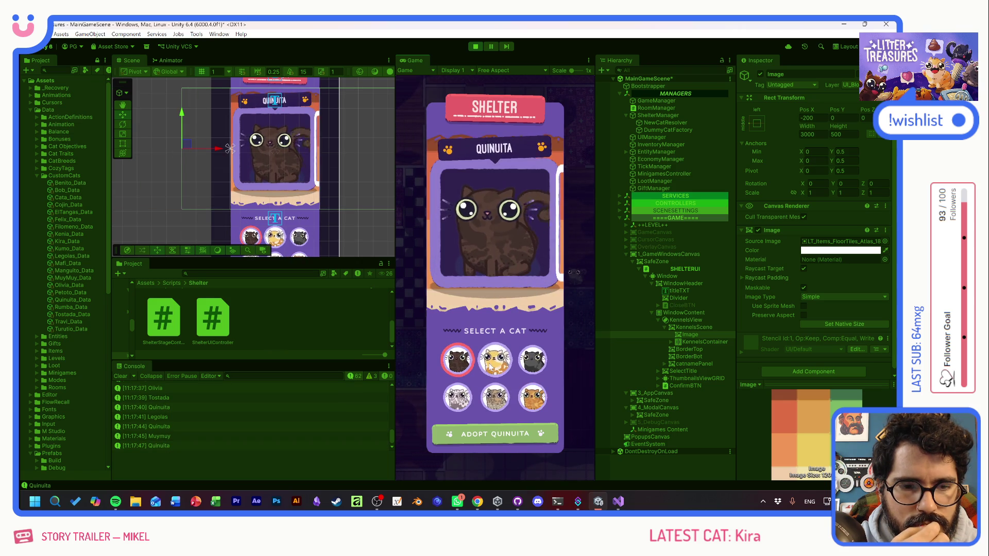
- Switch the kennel through Benito, Legolas, Muymuy, Tostada and Quinuita, ending on Olivia, then exit Play mode
click(528, 364)
click(494, 396)
click(457, 397)
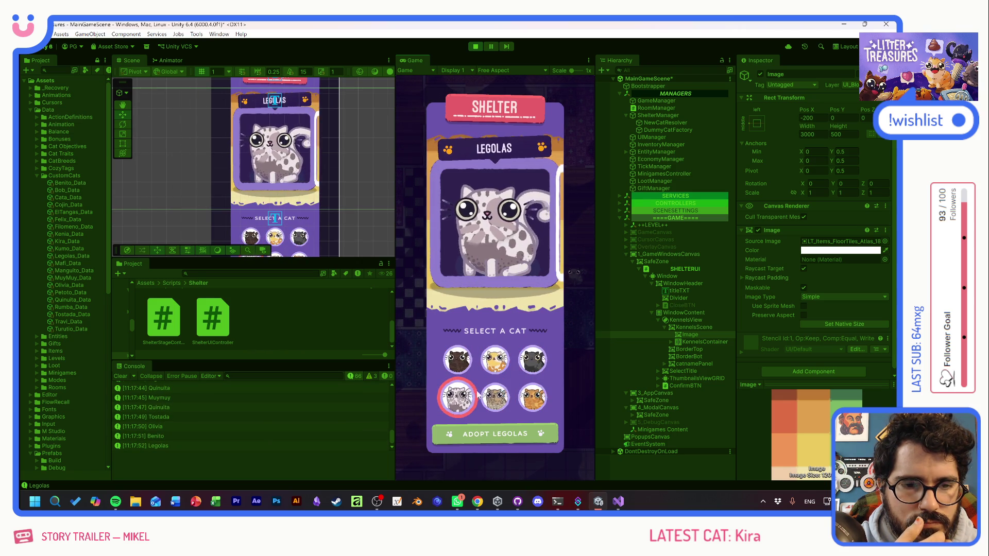
click(532, 397)
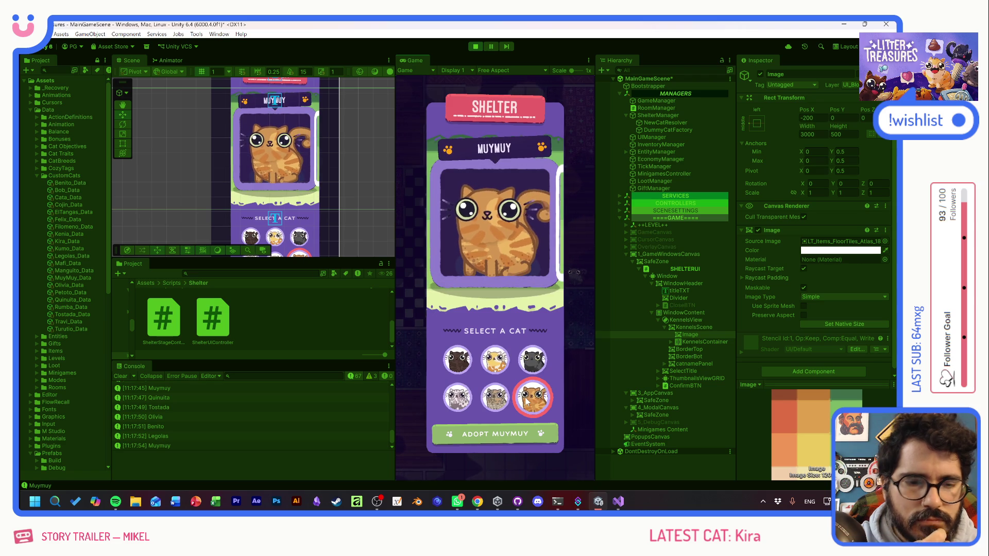
click(494, 359)
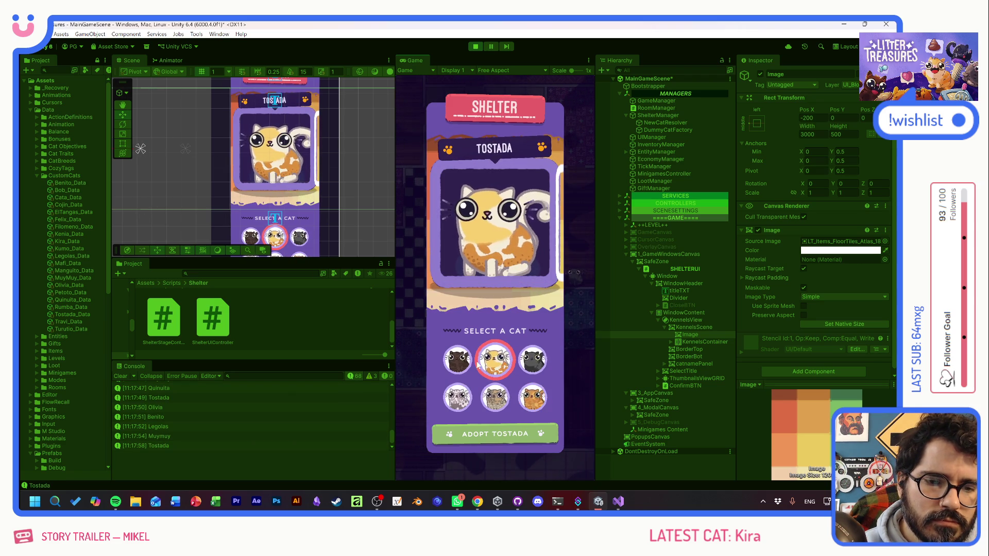
click(455, 360)
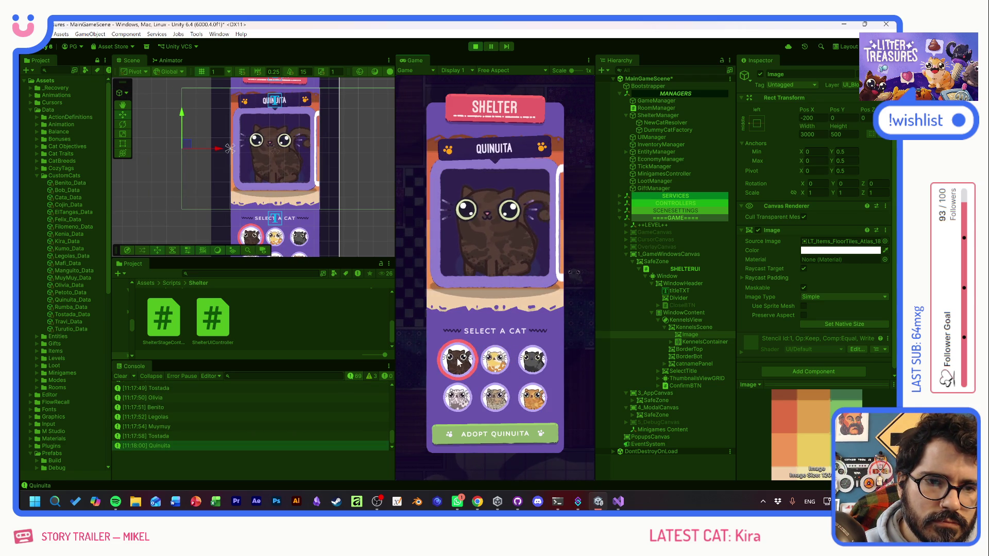
click(493, 396)
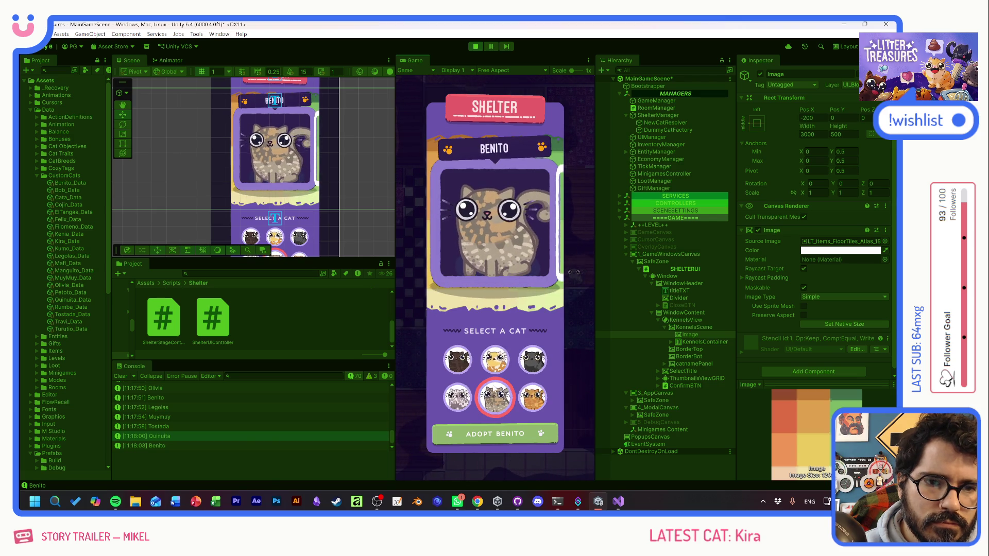
click(533, 361)
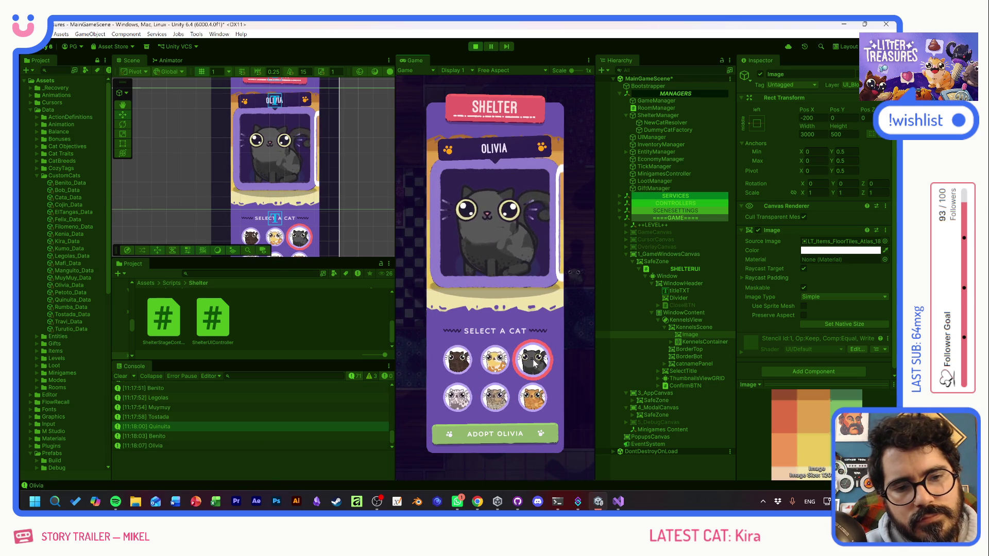
key(ctrl+p)
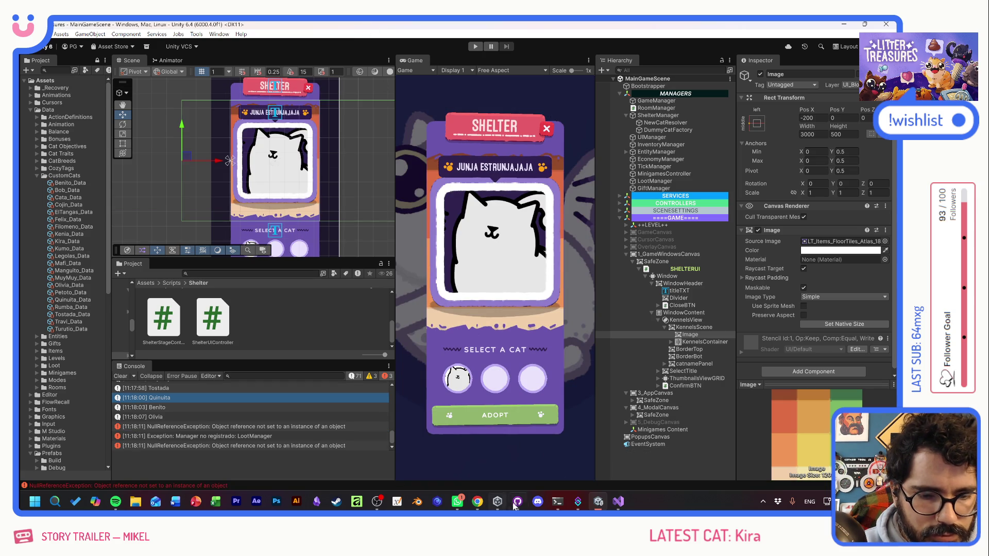
mouse_move(517, 502)
click(513, 460)
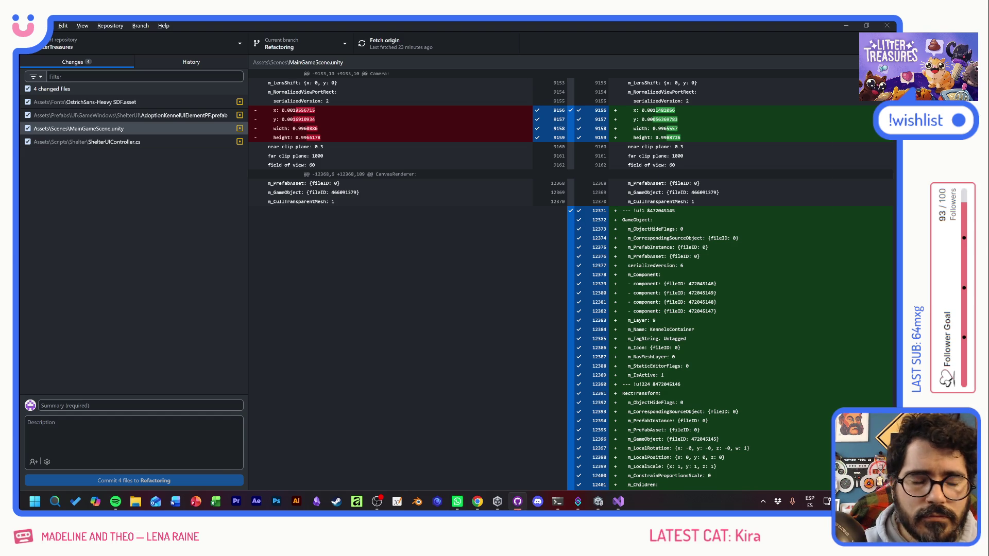
key(alt+Tab)
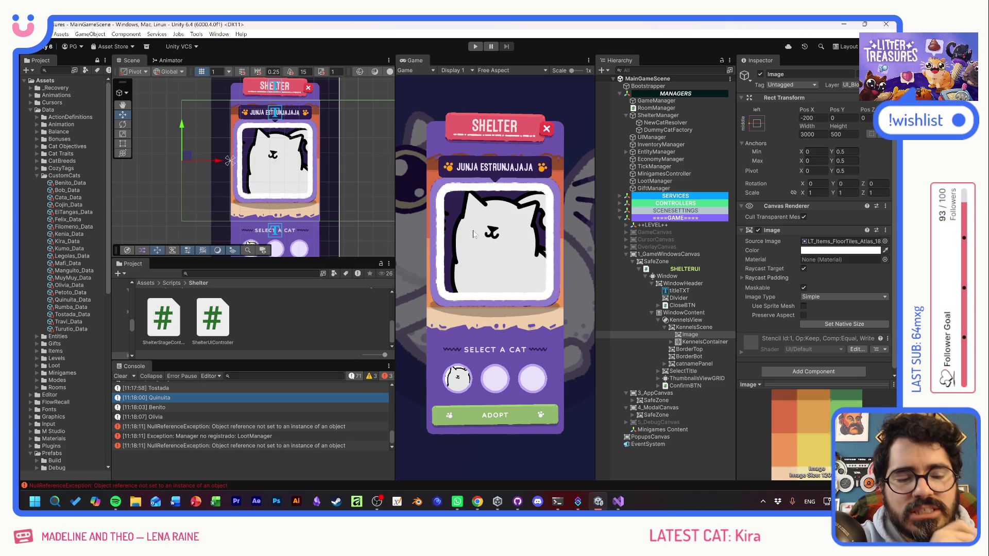
- Enter Play mode, open the Shelter, and pick Tostada, Olivia, Benito and Legolas
click(474, 46)
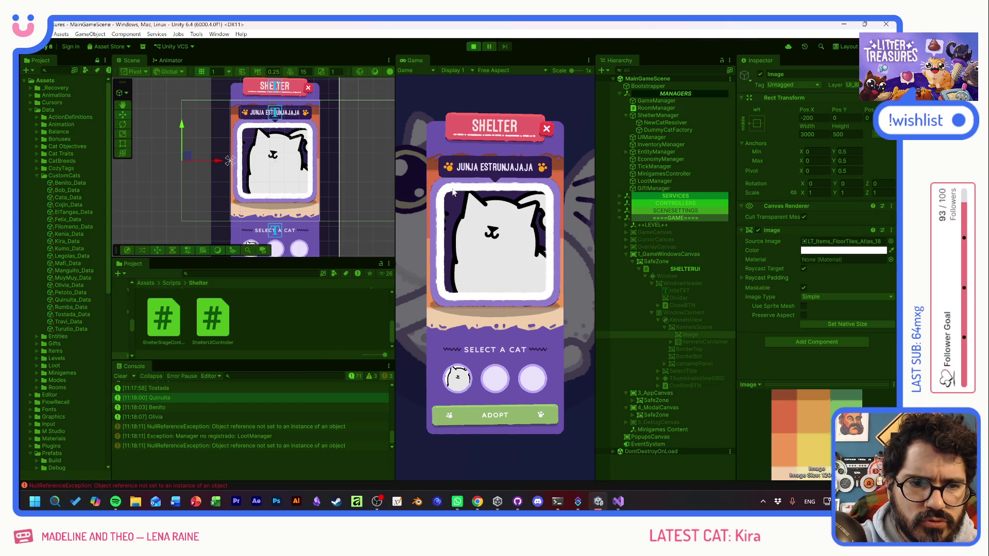
click(491, 275)
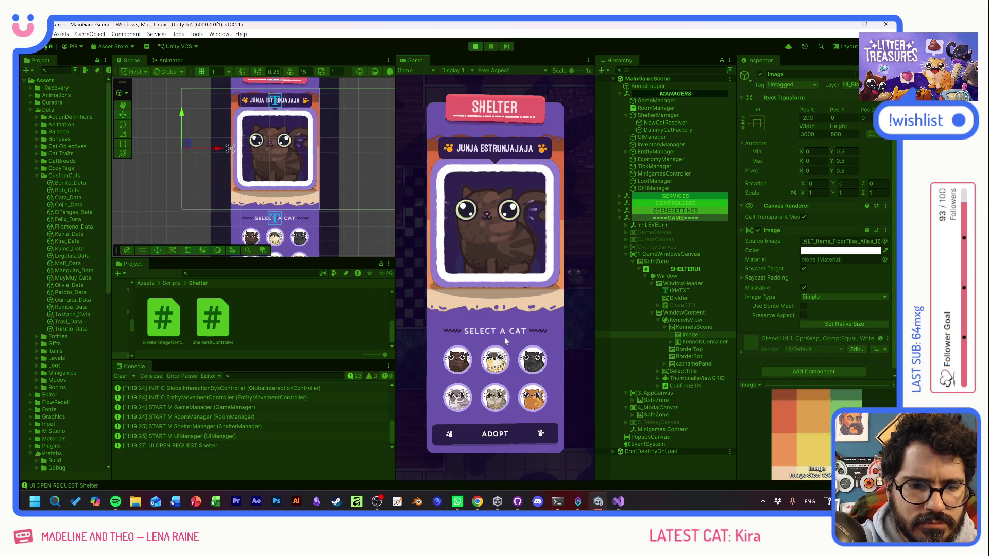
click(495, 360)
click(530, 360)
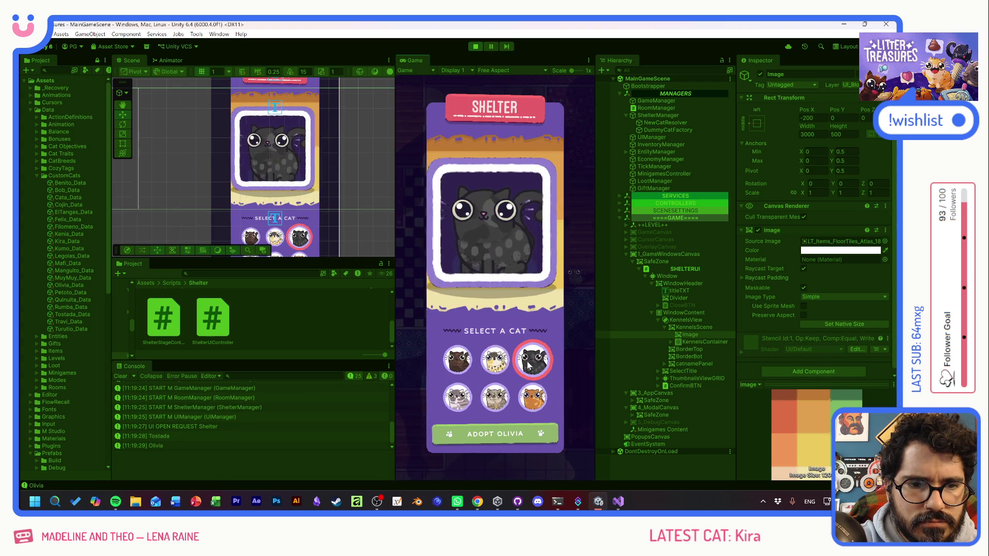
click(495, 396)
click(457, 396)
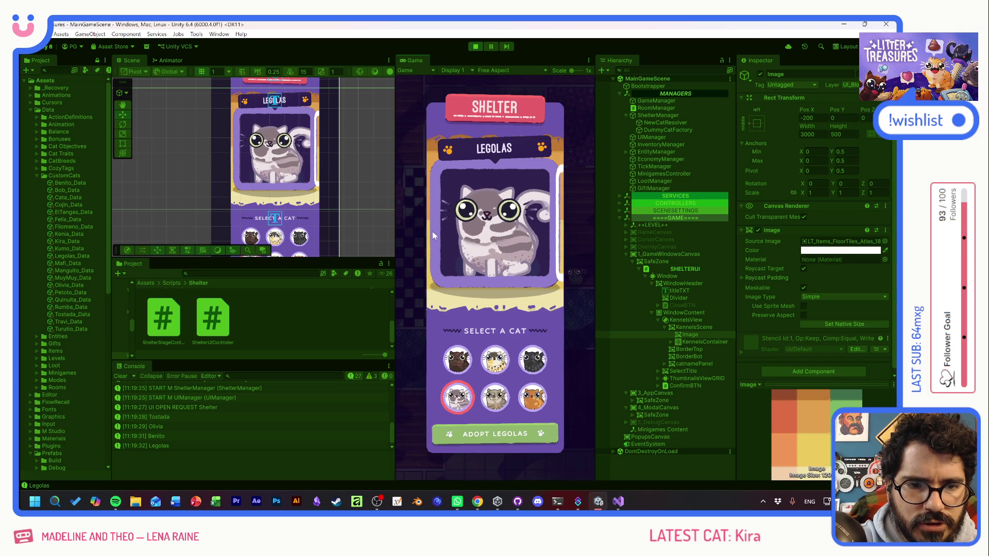
- Cycle through all six cats again, ending on Quinuita with the Adopt Quinuita button
click(494, 360)
click(457, 360)
click(531, 361)
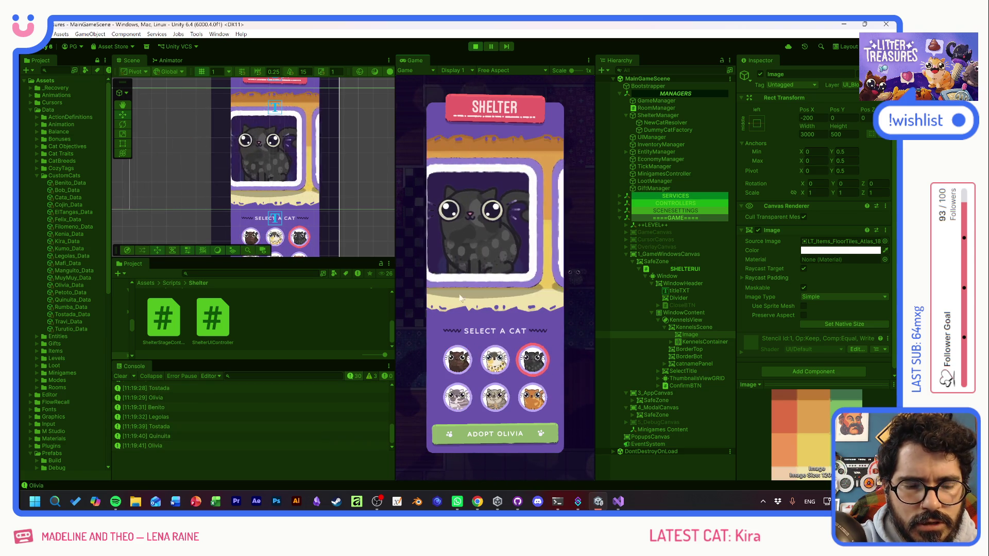
click(527, 394)
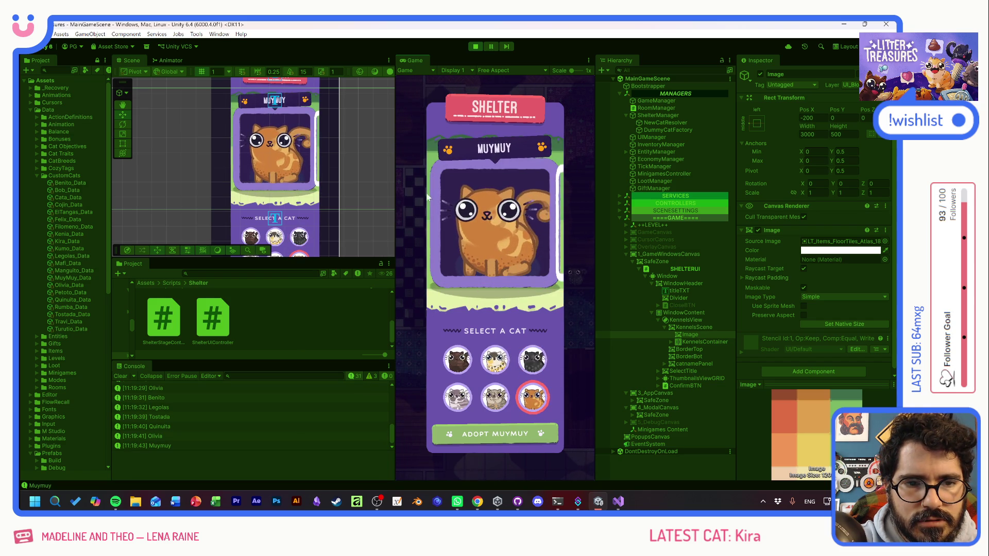
click(492, 395)
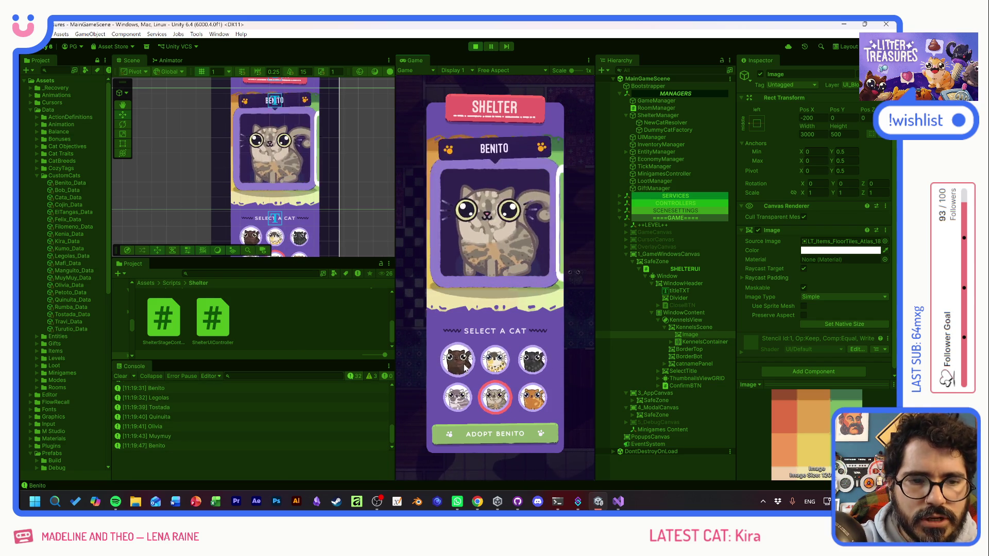
click(457, 360)
click(495, 359)
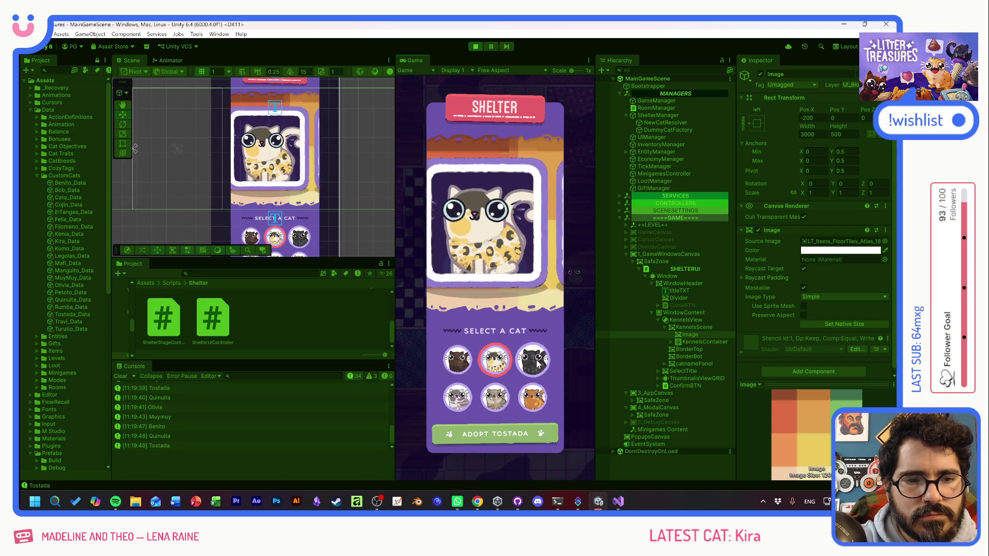
click(532, 360)
click(466, 402)
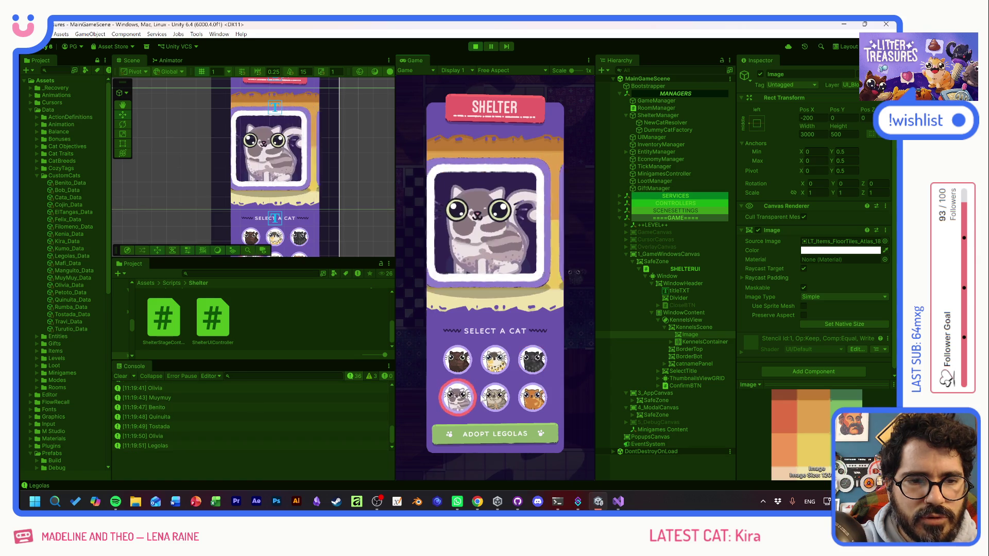
click(493, 397)
click(530, 395)
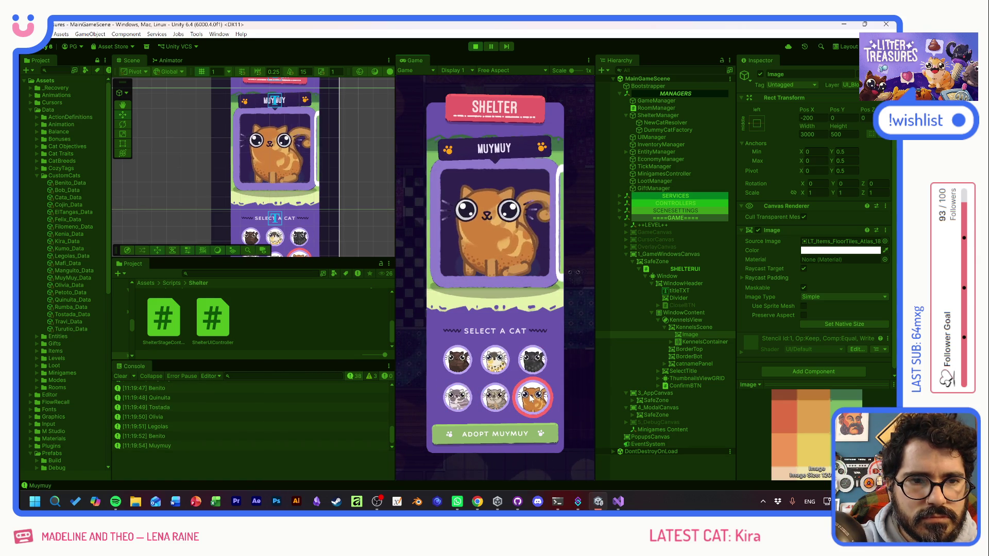
click(494, 360)
click(458, 360)
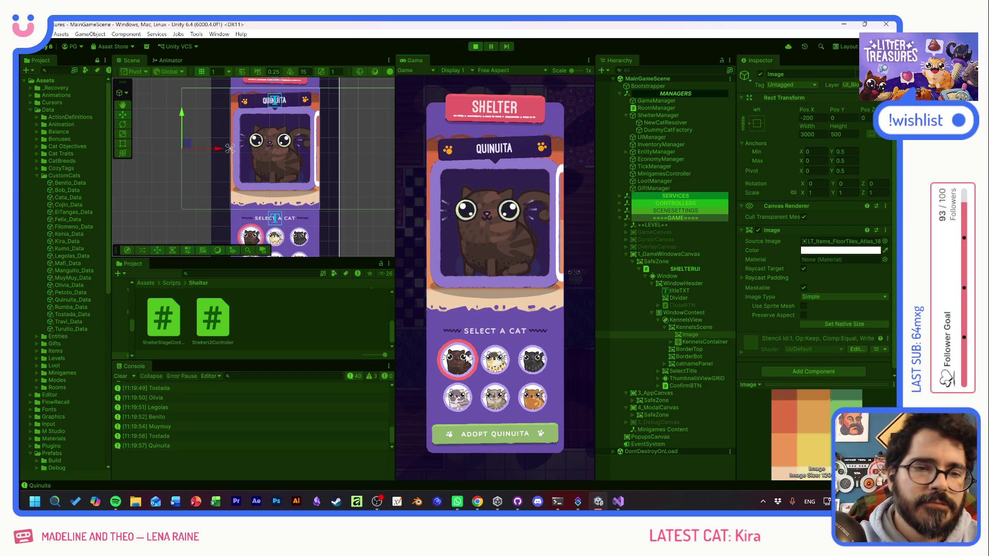
click(497, 364)
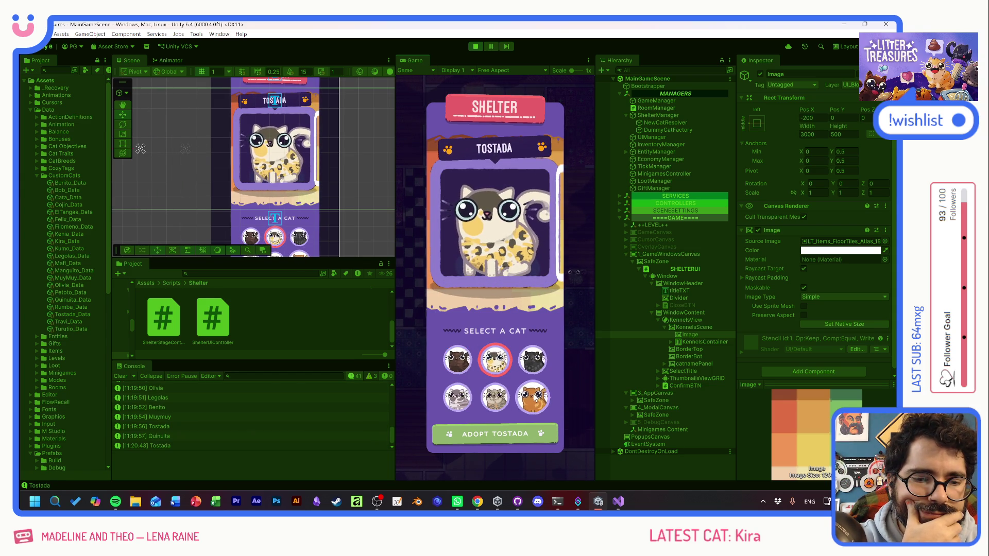
click(457, 398)
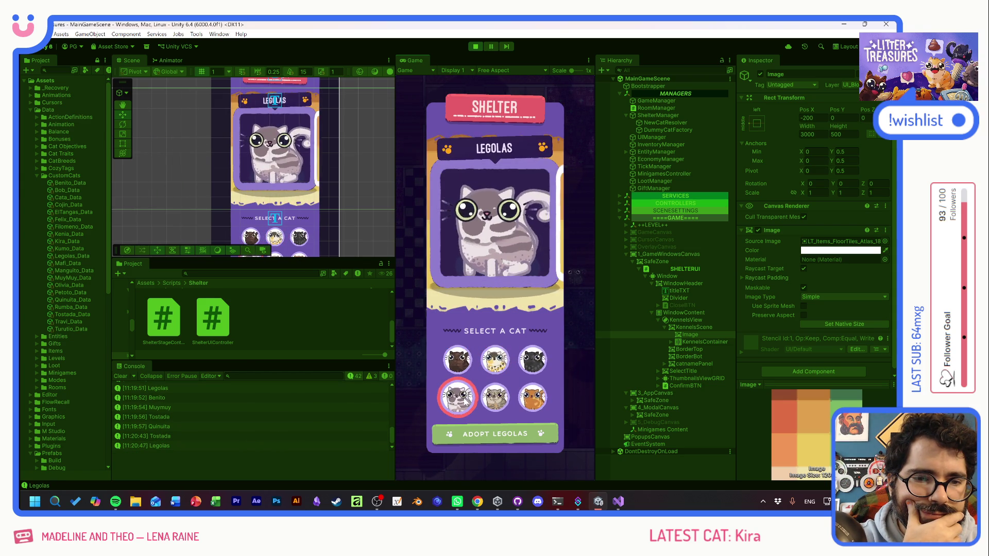
click(532, 360)
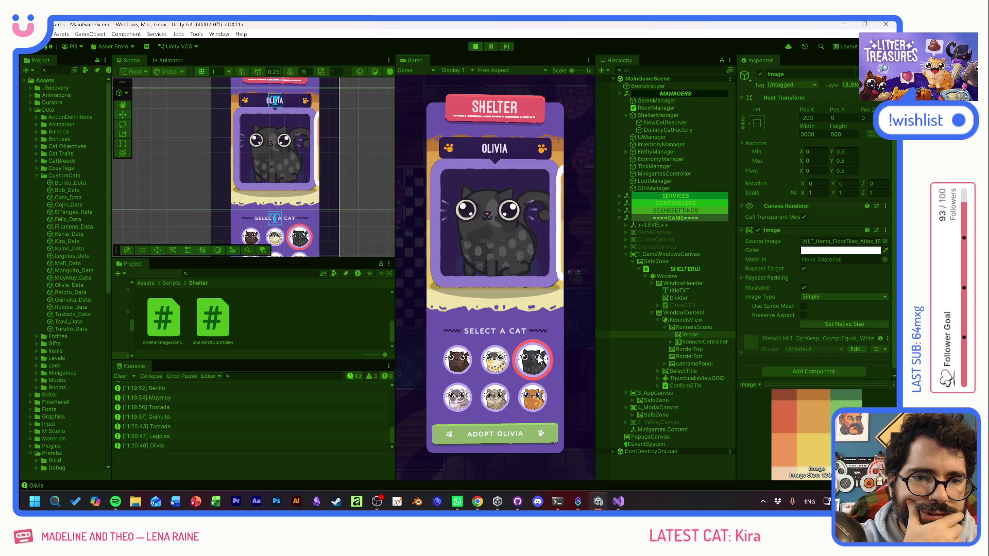
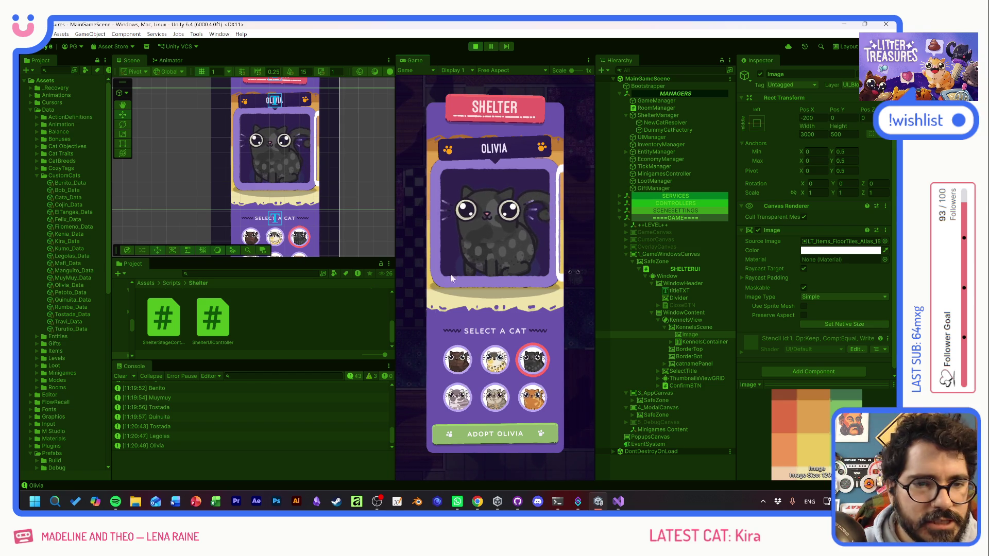
- Preview Tostada, Quinuita, MuyMuy and Benito in the Shelter window, ending on Tostada
click(495, 360)
click(458, 359)
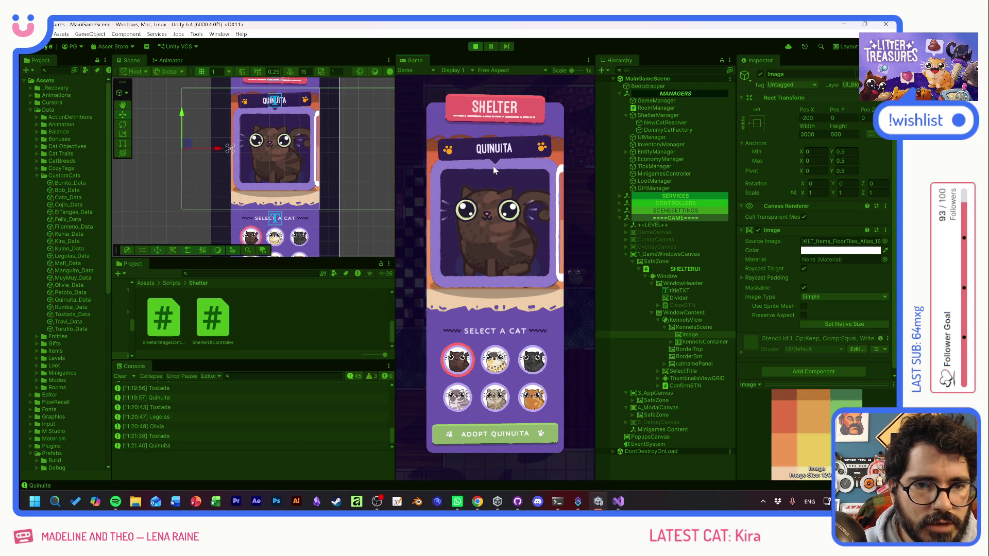
click(530, 393)
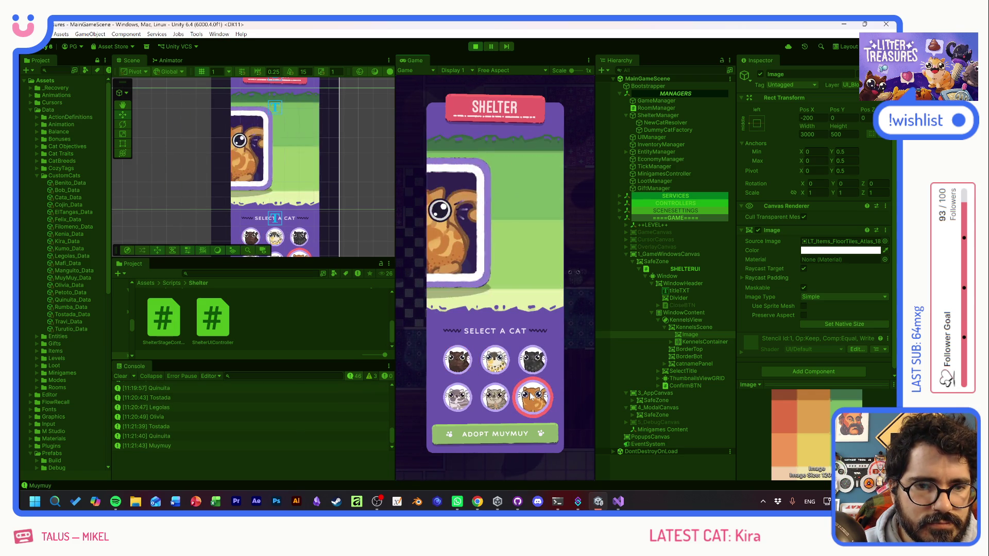
click(497, 397)
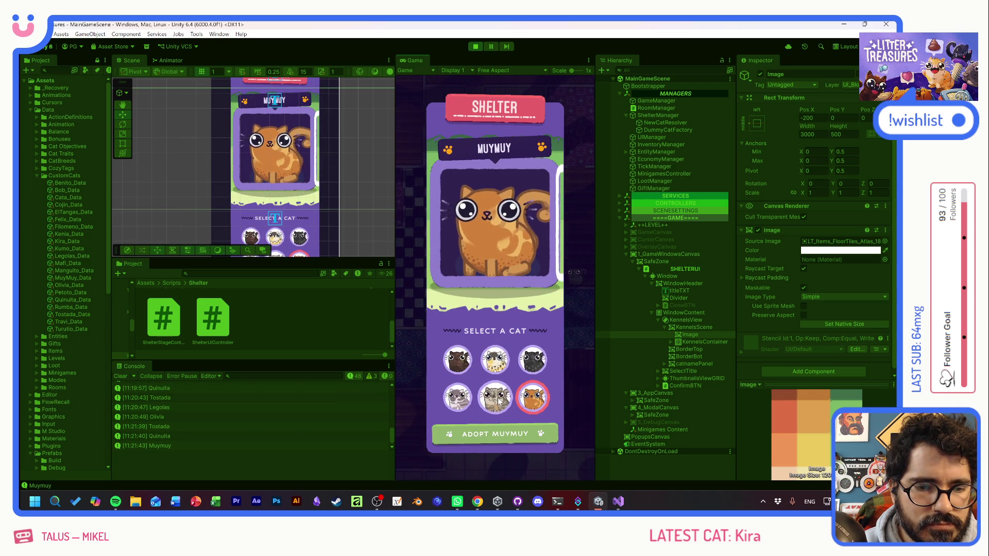
click(495, 359)
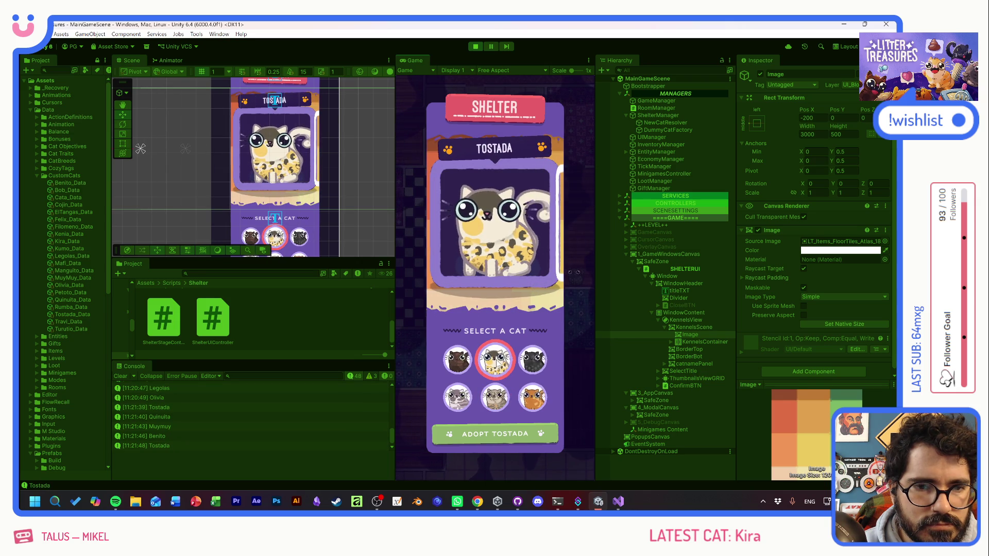
- Snip a screenshot of Tostada's portrait and restart Play mode
key(super+shift+s)
drag(420, 143, 567, 300)
click(475, 49)
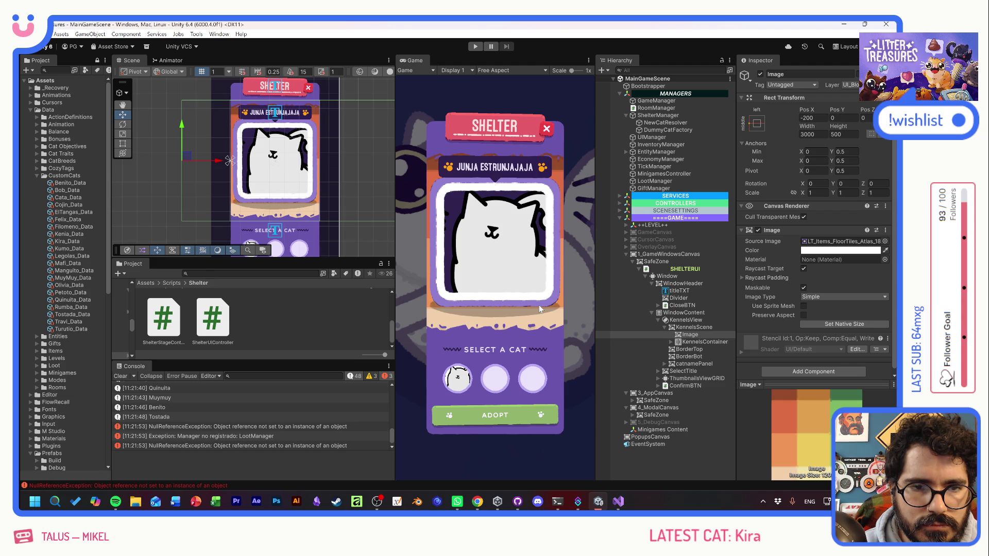
key(ctrl+p)
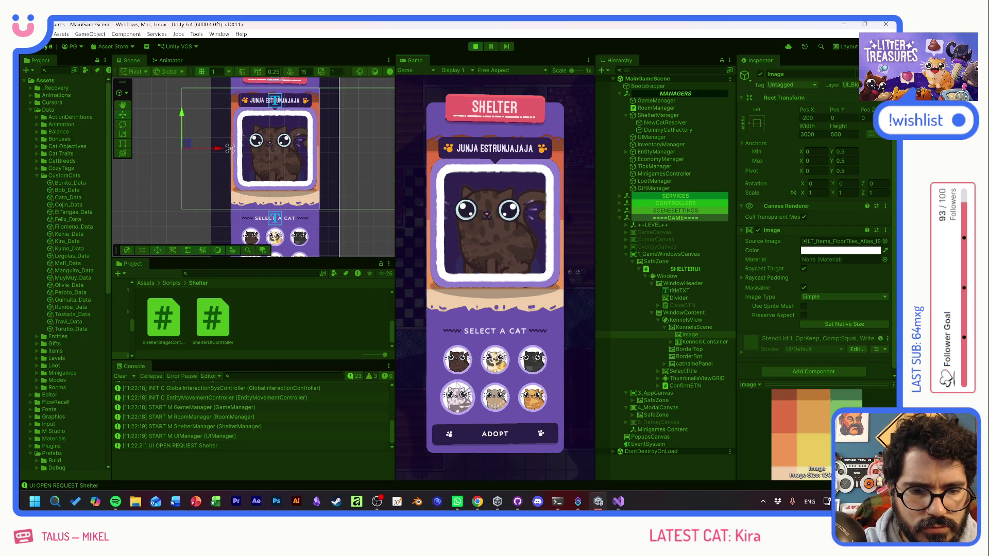
- Preview Olivia, Tostada, Benito, MuyMuy, Quinuita and Legolas in the Shelter window
click(534, 370)
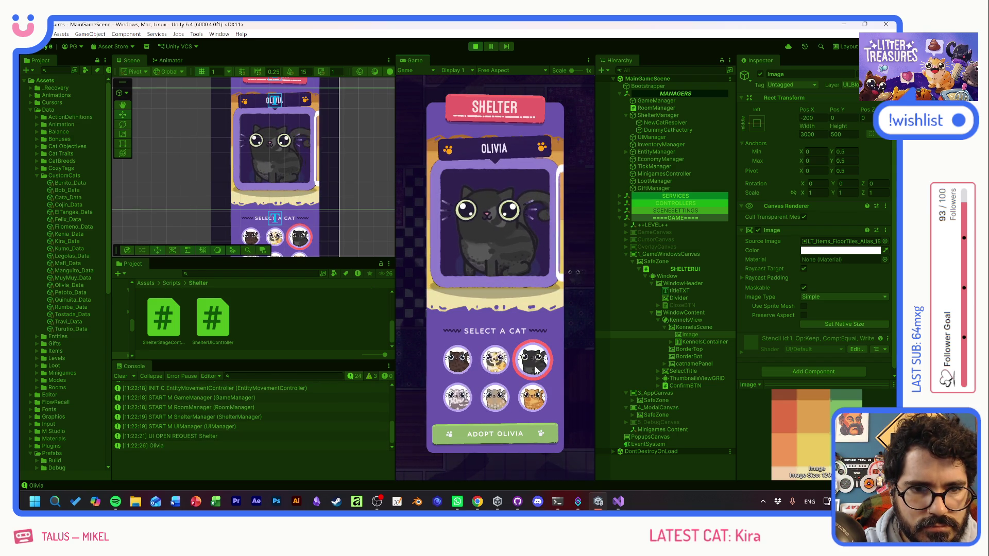
click(498, 366)
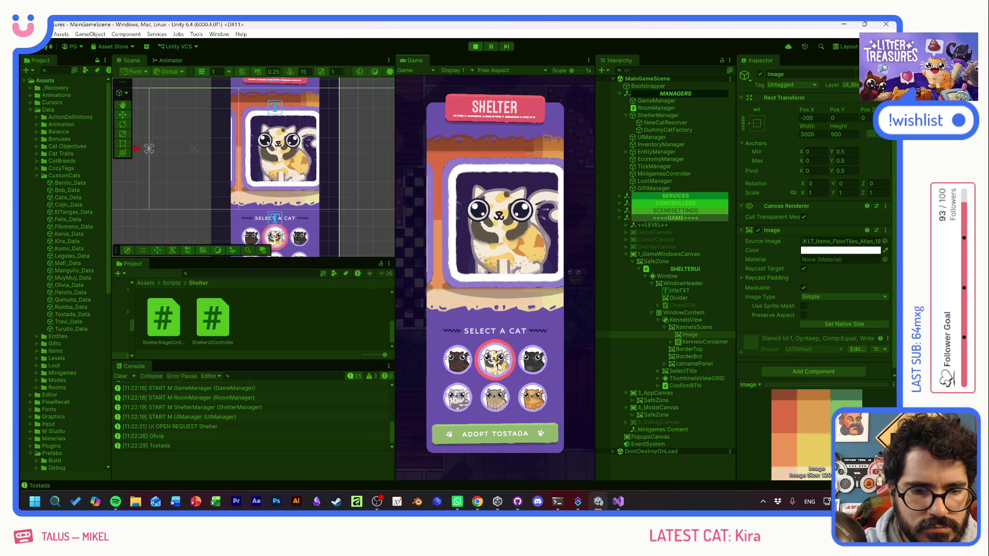
click(496, 397)
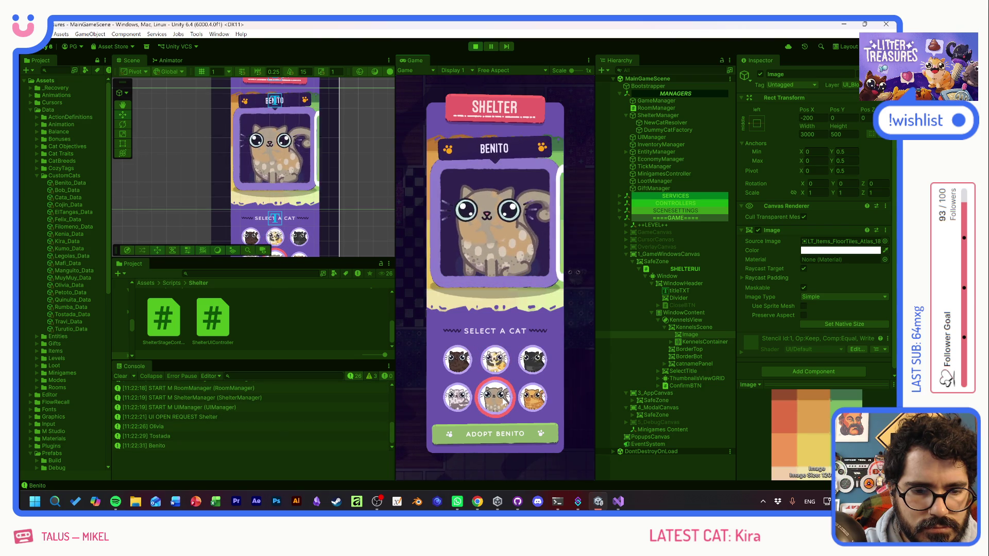
click(533, 360)
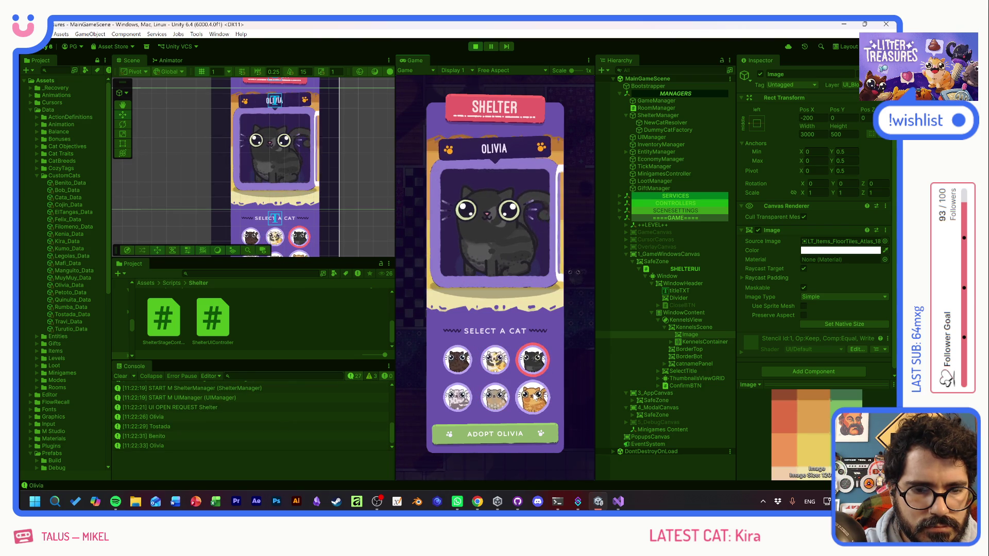
click(533, 398)
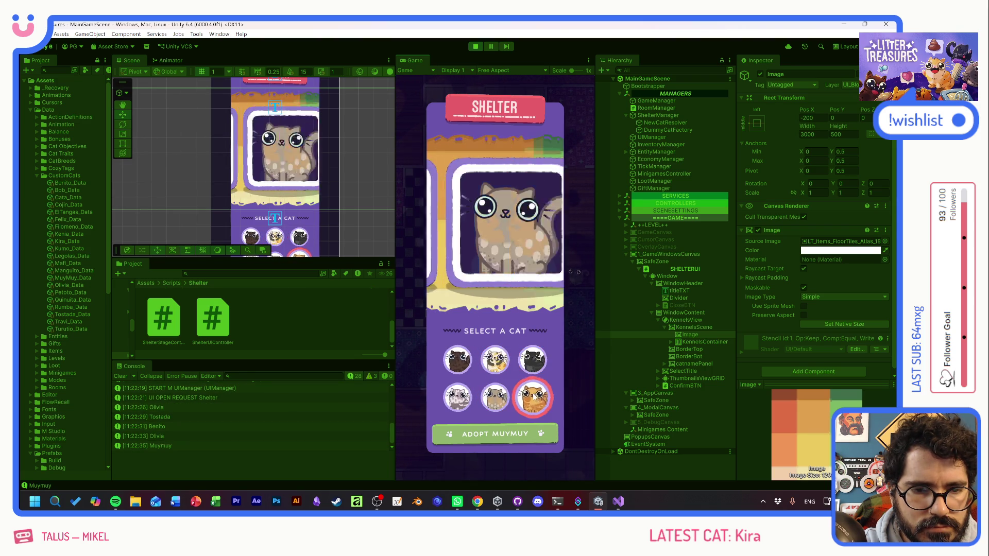
click(484, 362)
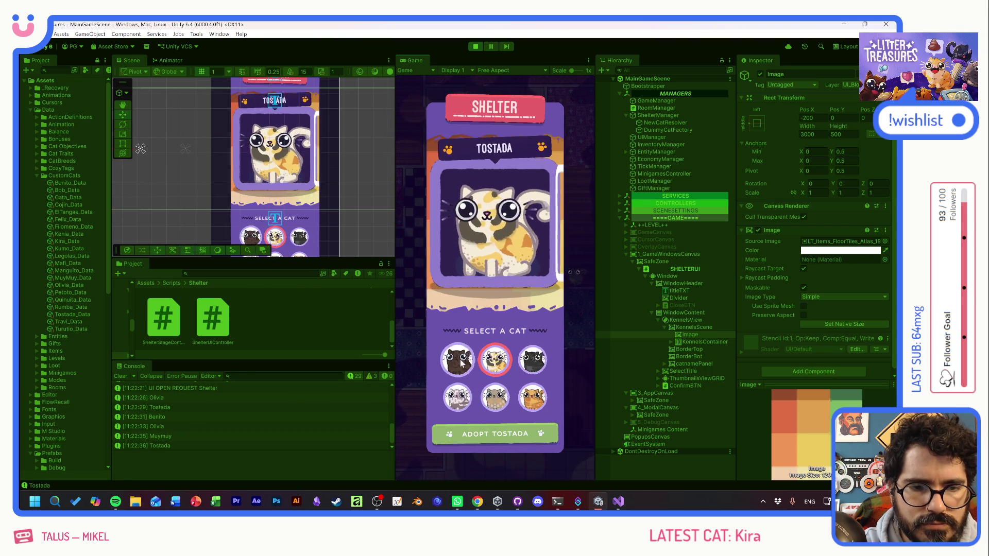
click(462, 363)
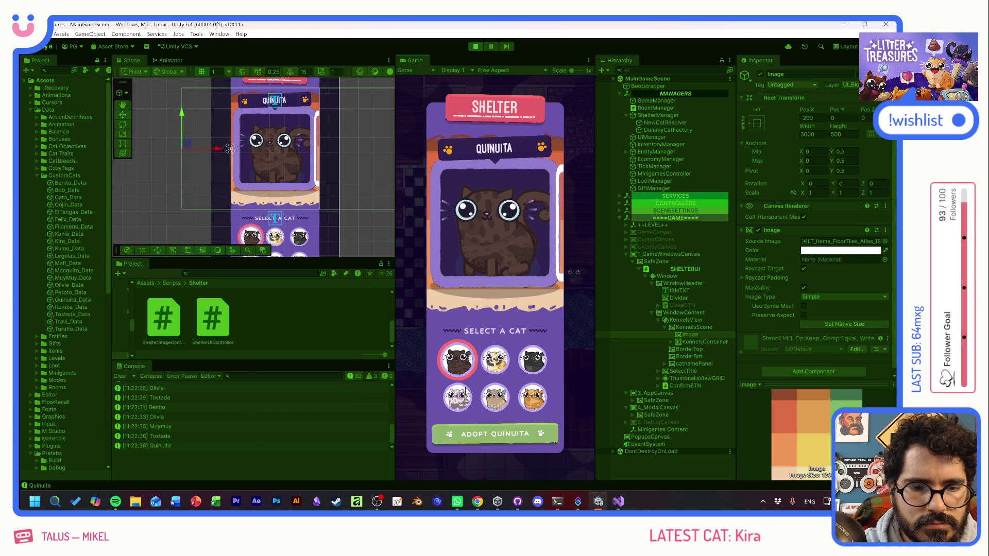
click(457, 396)
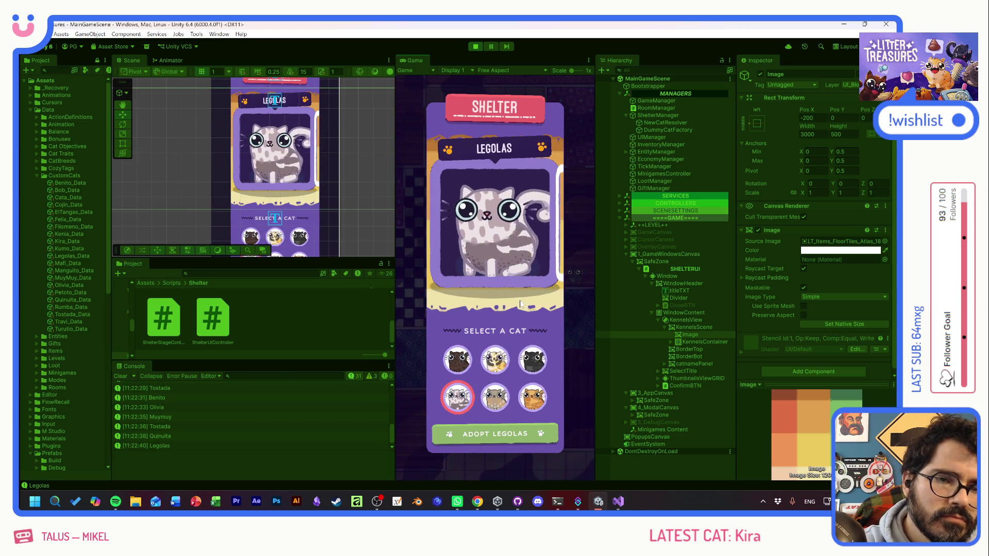
- Reselect Tostada and Quinuita, then stop Play mode and switch input language
click(494, 361)
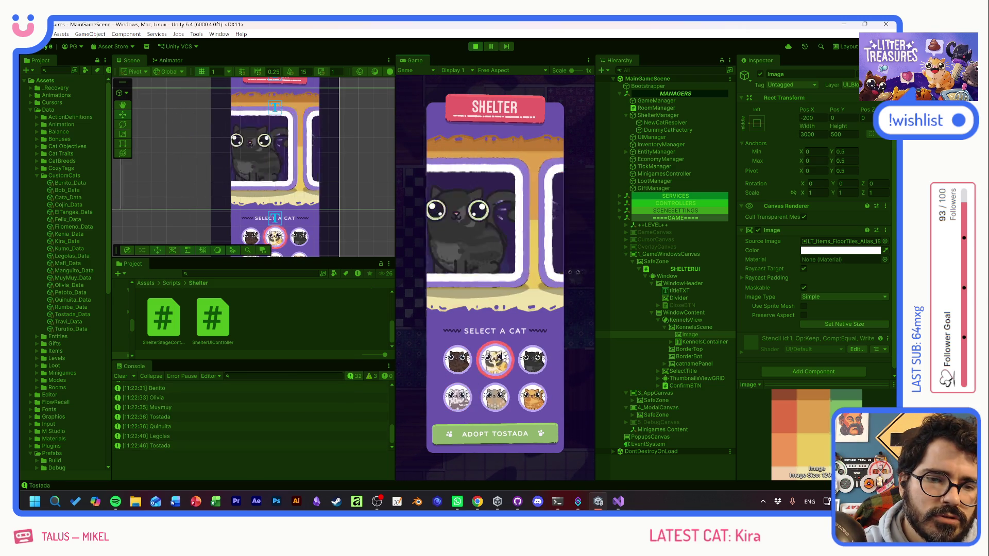
click(470, 352)
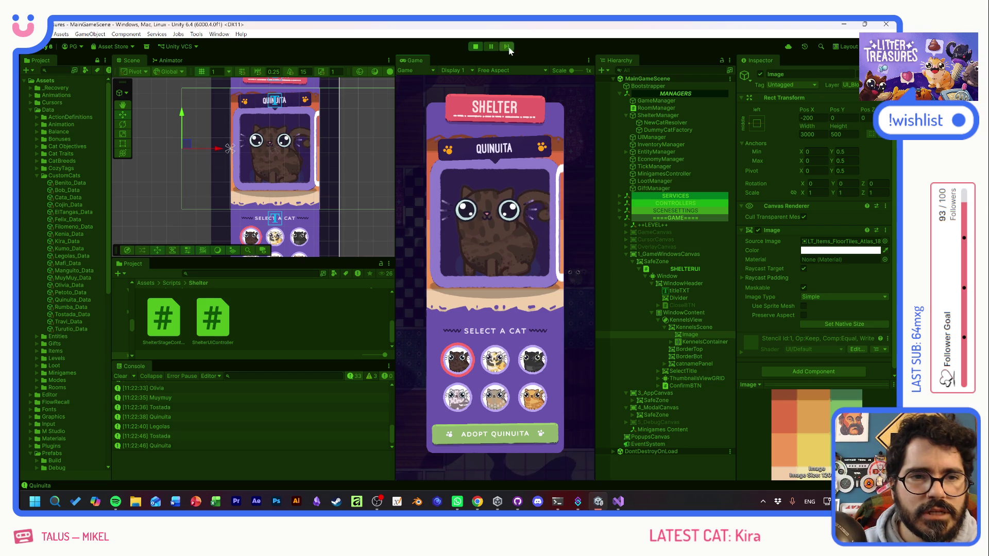
click(474, 46)
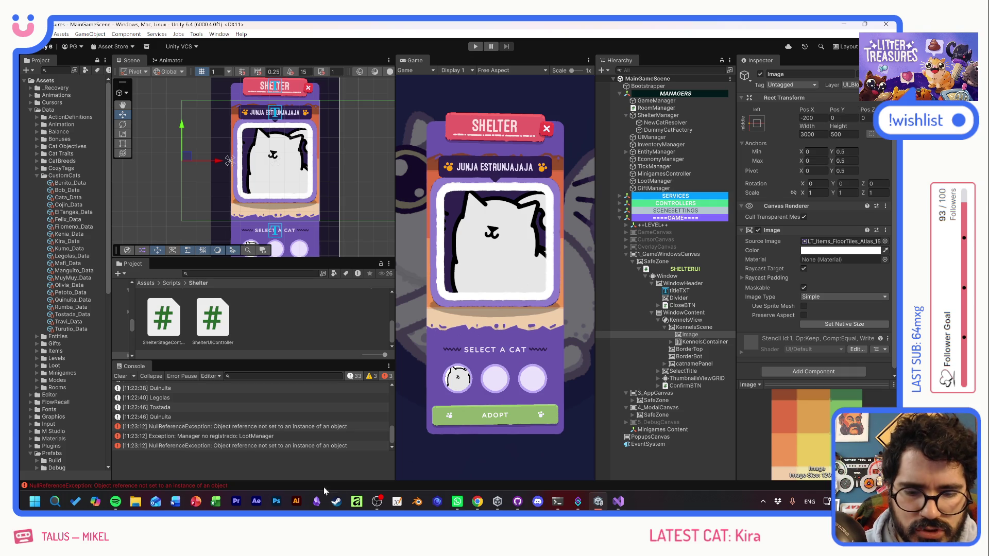
key(super+space)
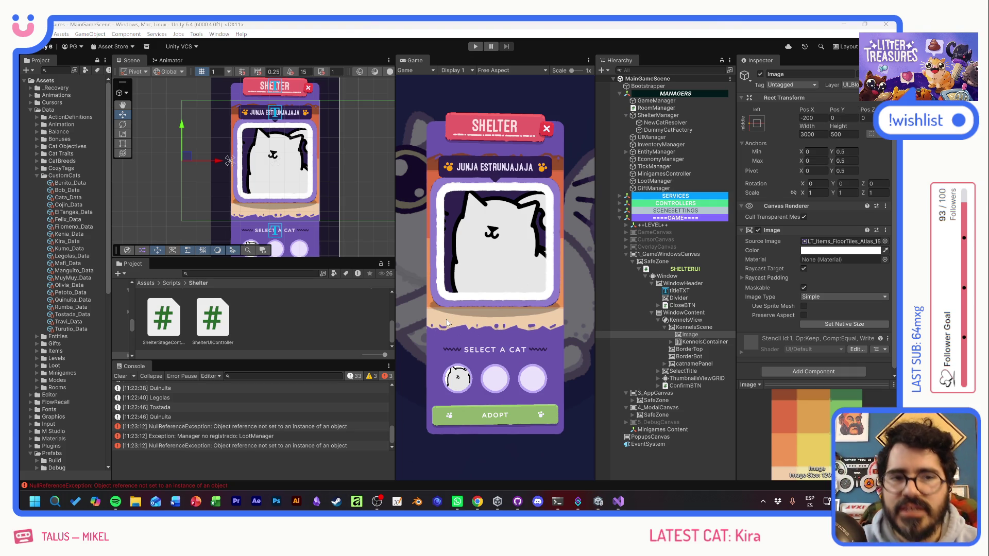
- Commit the four changed files to Refactoring with the summary 'NamePanel'
click(523, 503)
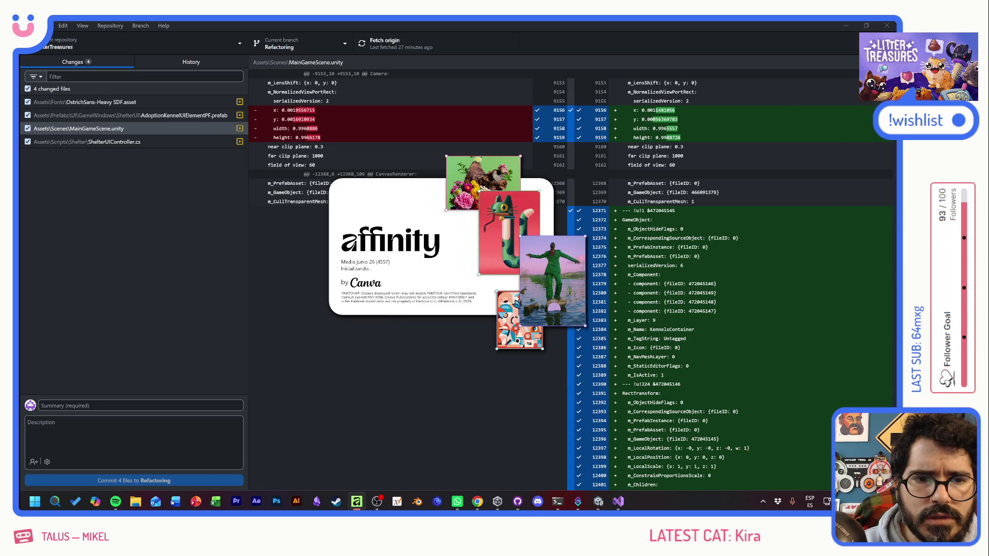
key(alt+Tab)
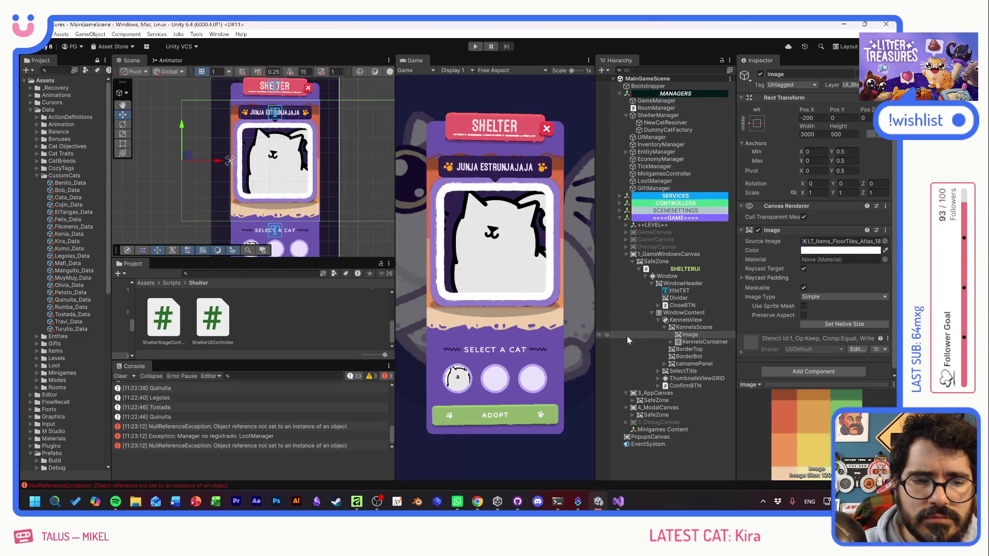
key(alt+Tab)
click(196, 406)
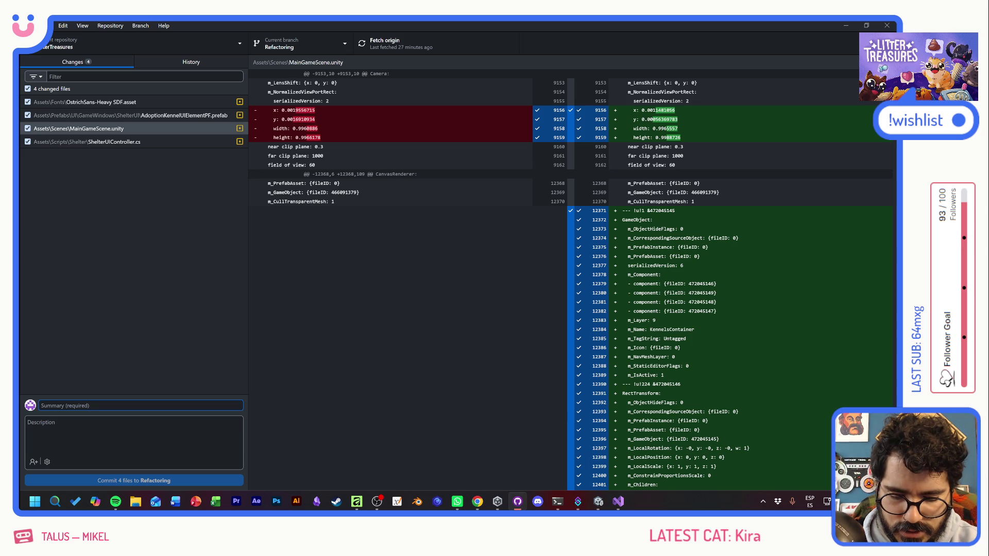
text(NamePanel)
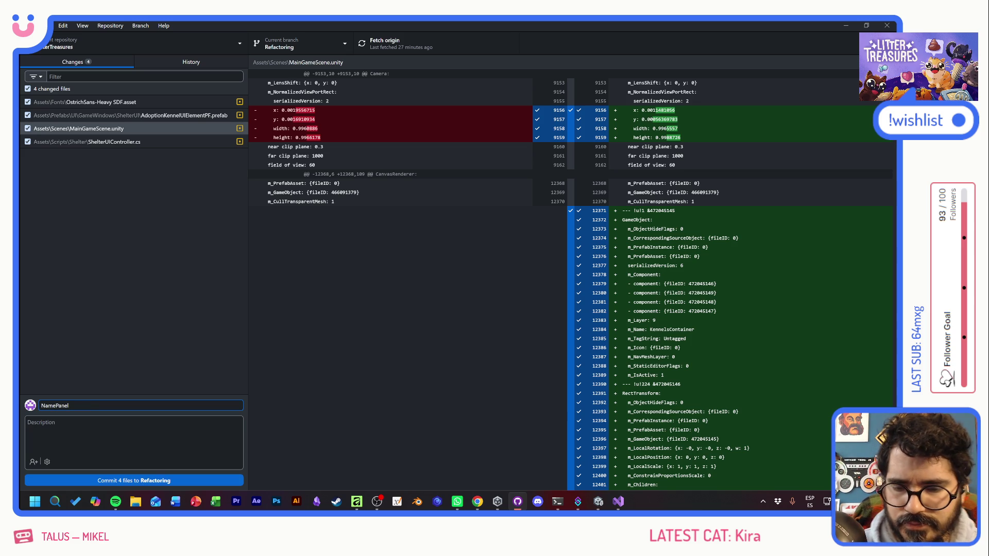
click(148, 480)
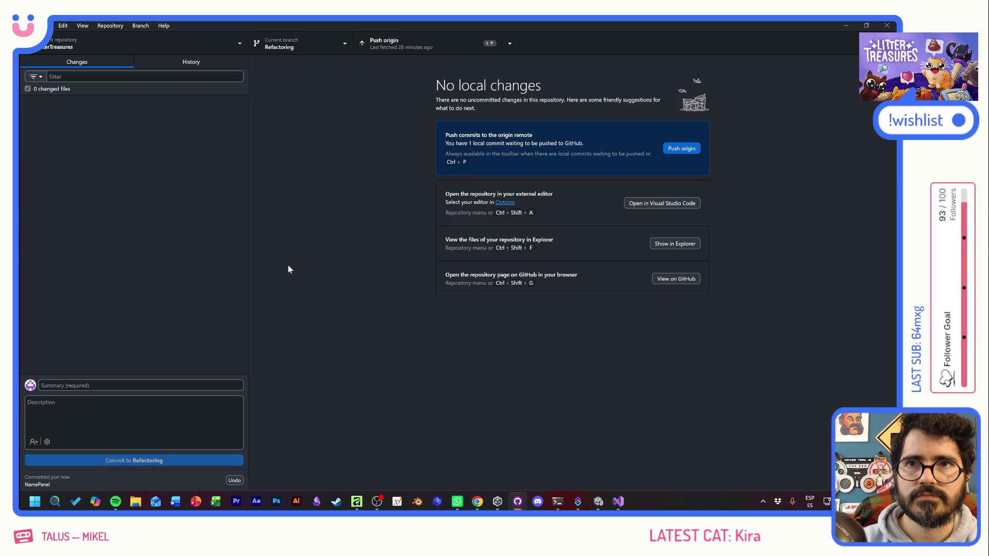
- Push the commit to origin and maximize the Affinity window
click(420, 48)
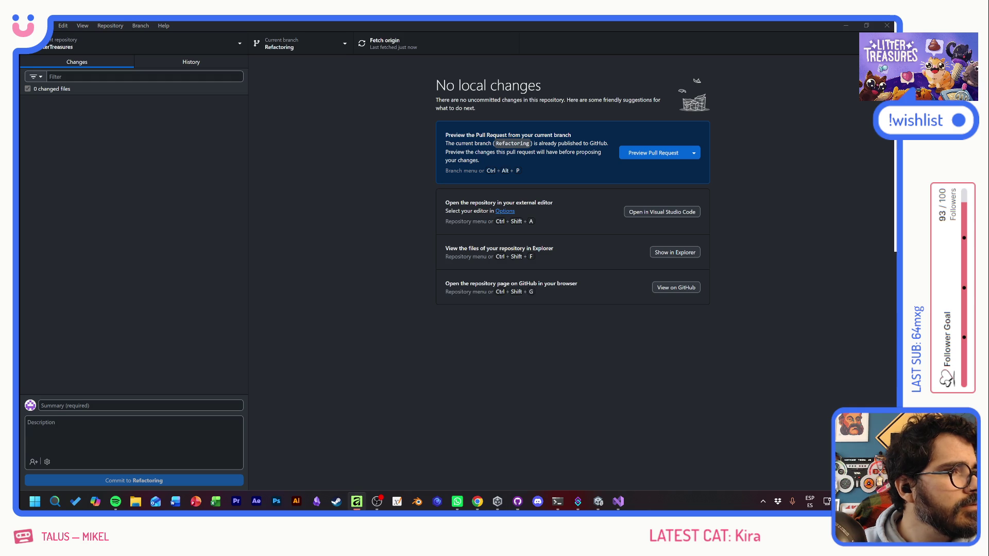
drag(187, 198, 344, 153)
double_click(344, 153)
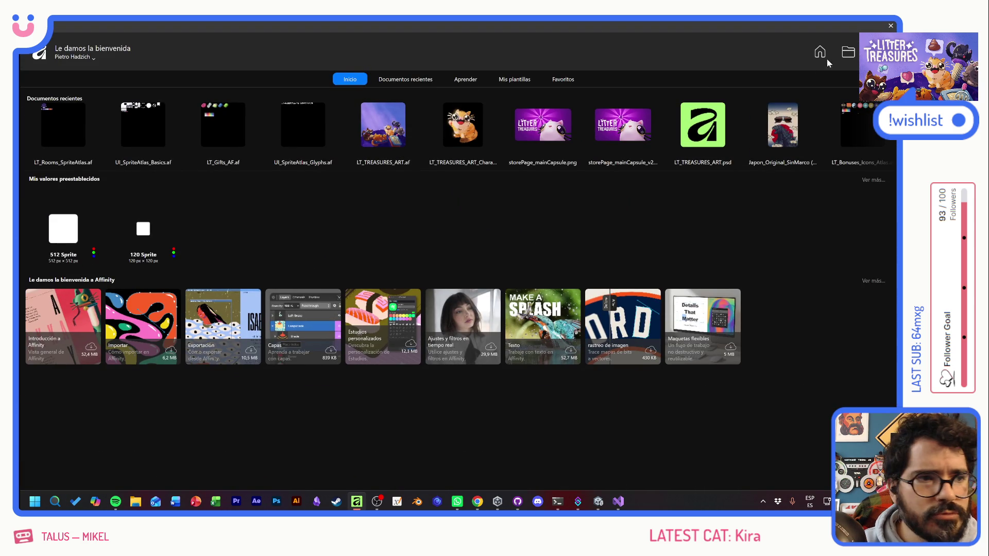
- Create a new 512×512 sprite document with a transparent background
key(ctrl+n)
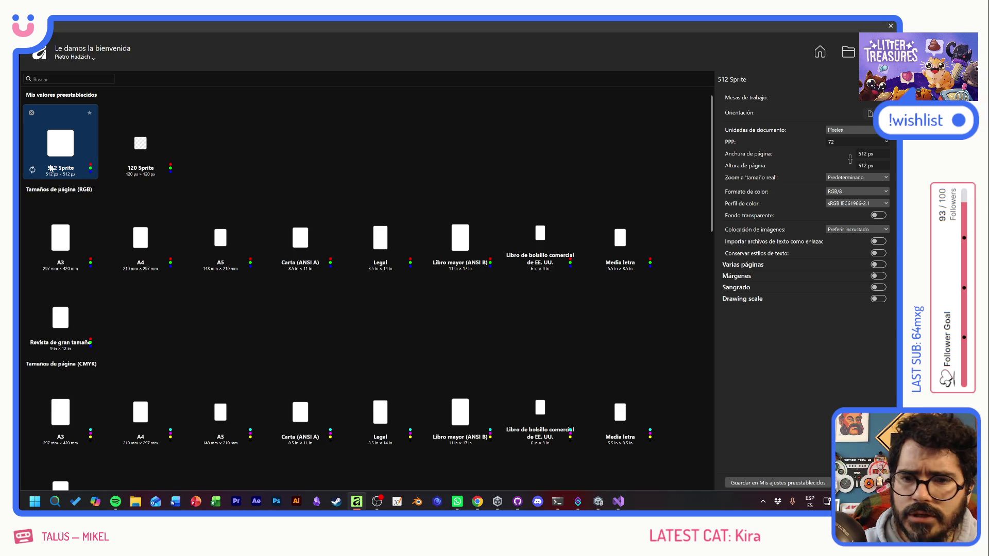
click(879, 216)
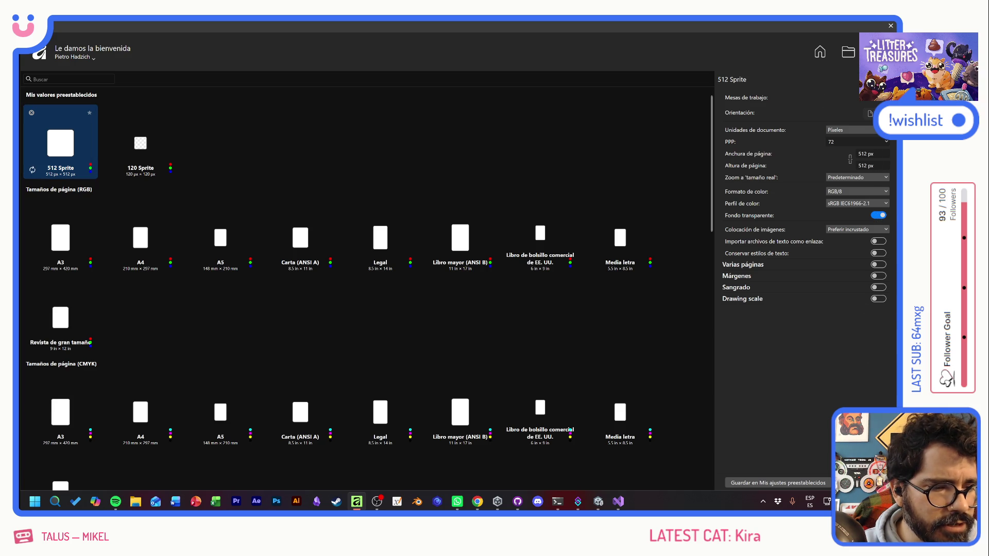
click(865, 482)
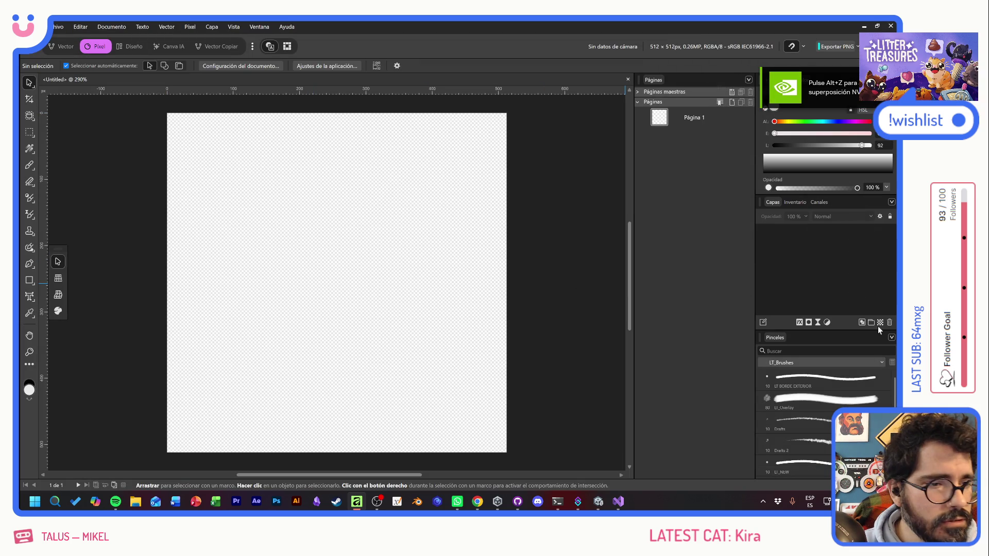
- Fill a new pixel layer with mauve-grey and add an empty pixel layer above it
click(879, 322)
drag(816, 135, 830, 135)
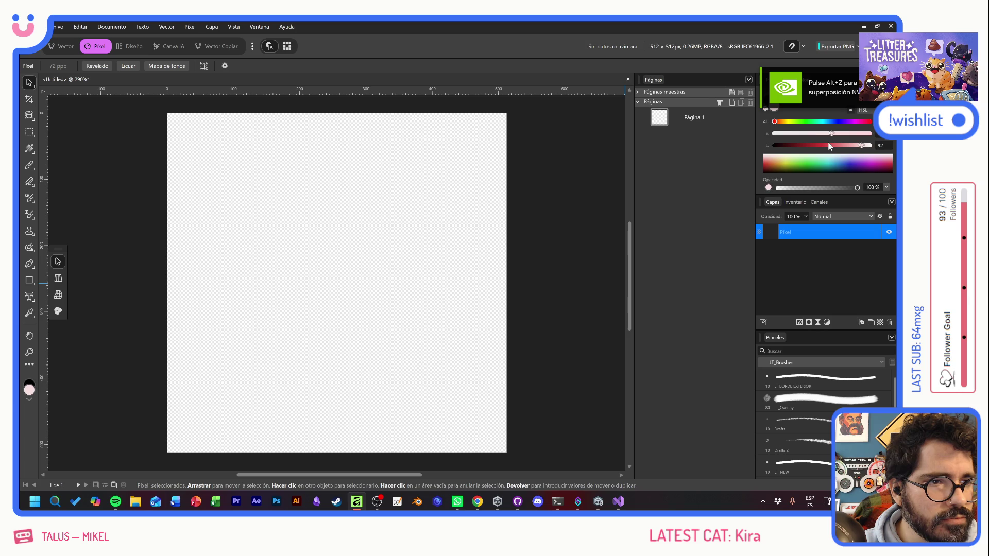
key(alt+BackSpace)
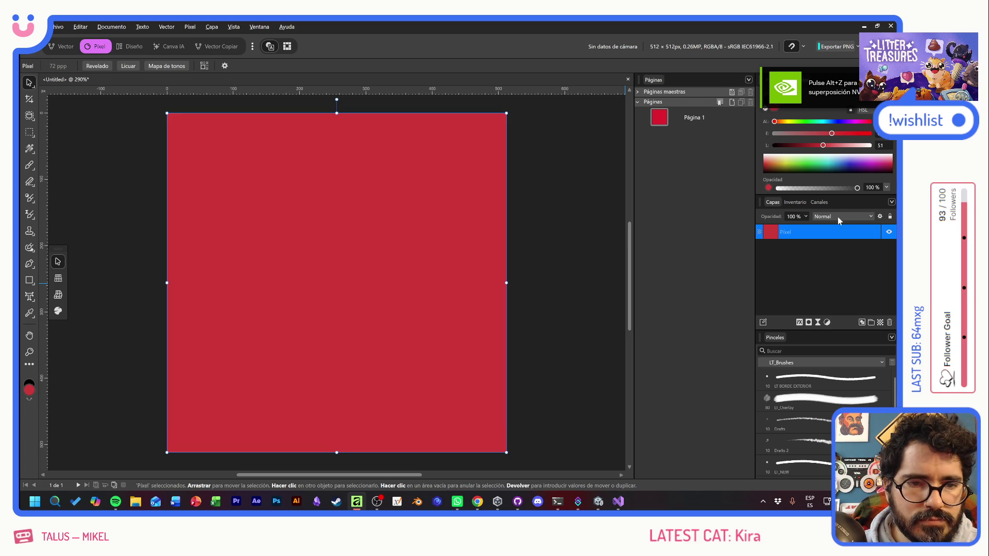
drag(795, 135, 782, 134)
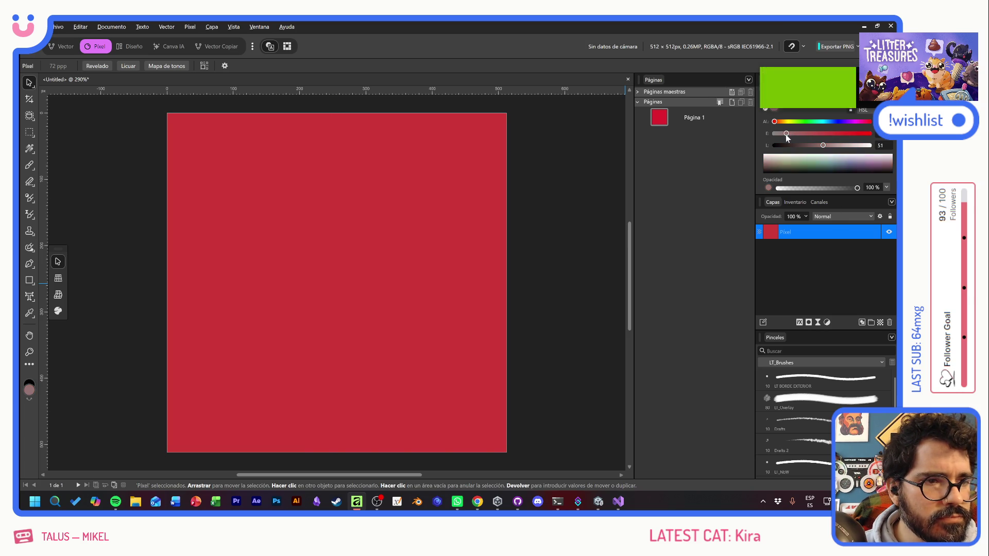
key(alt+BackSpace)
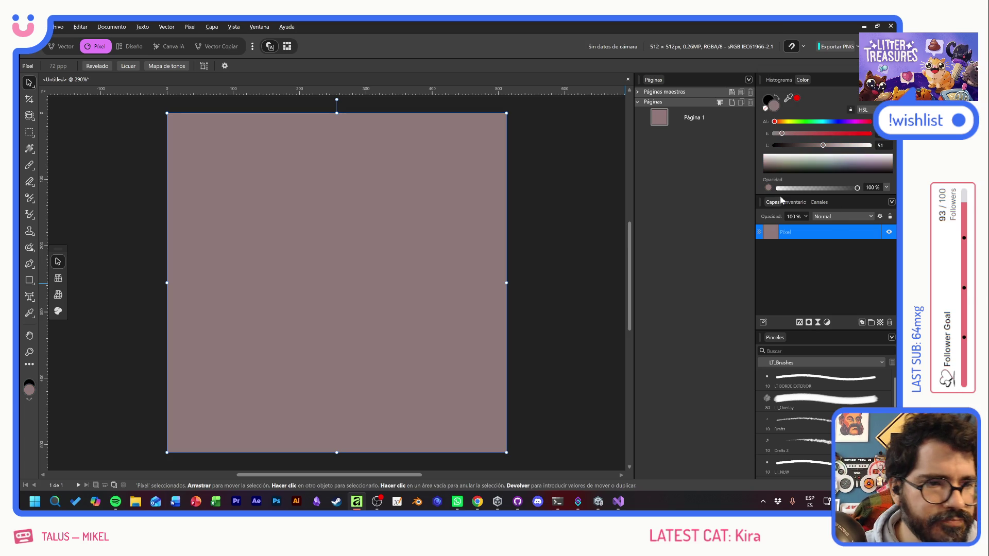
click(879, 323)
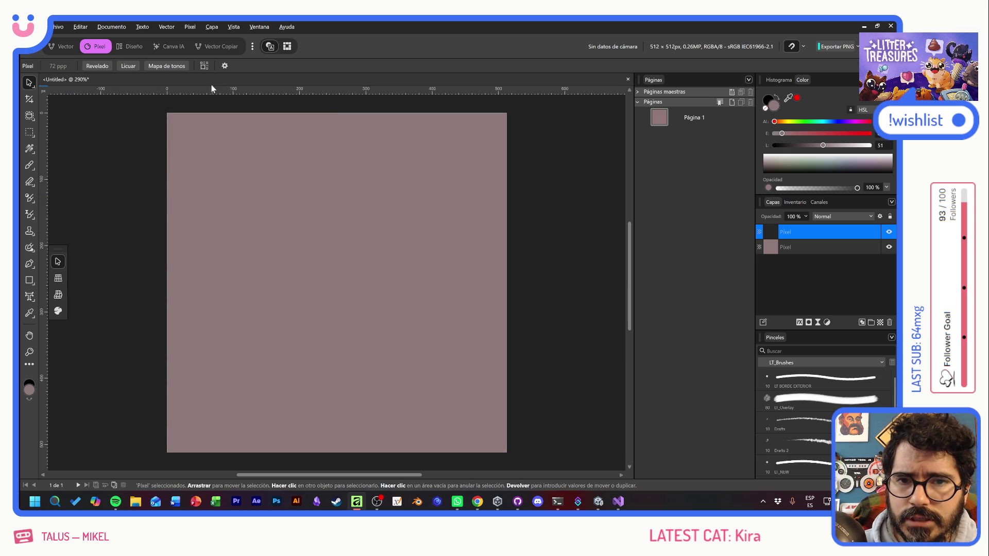
click(29, 166)
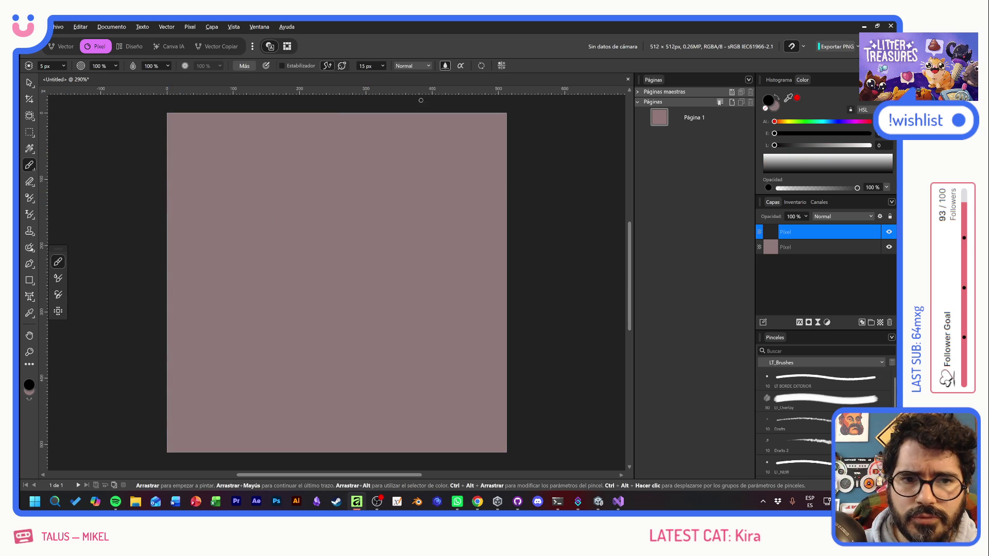
- Turn on symmetry with two mirror axes, testing and undoing strokes
click(502, 65)
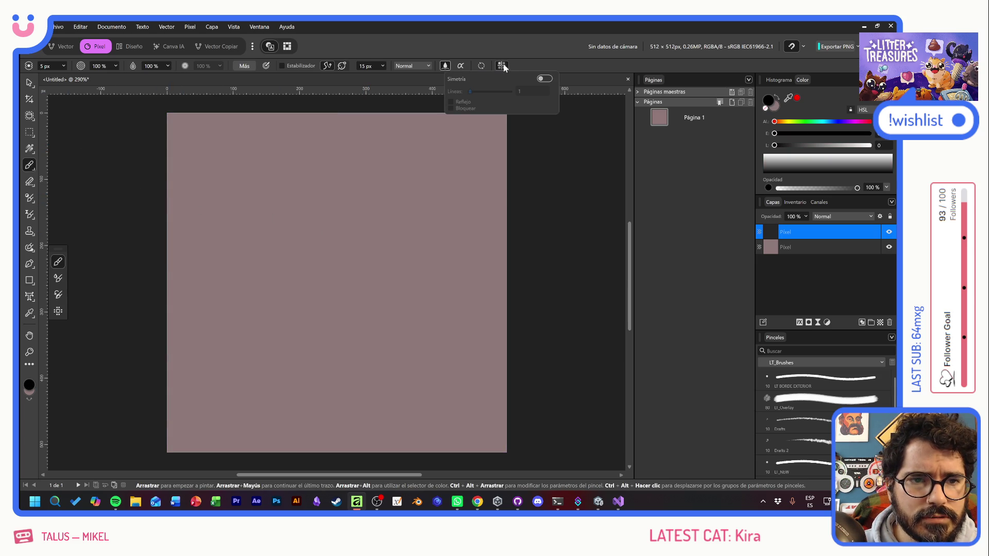
click(544, 79)
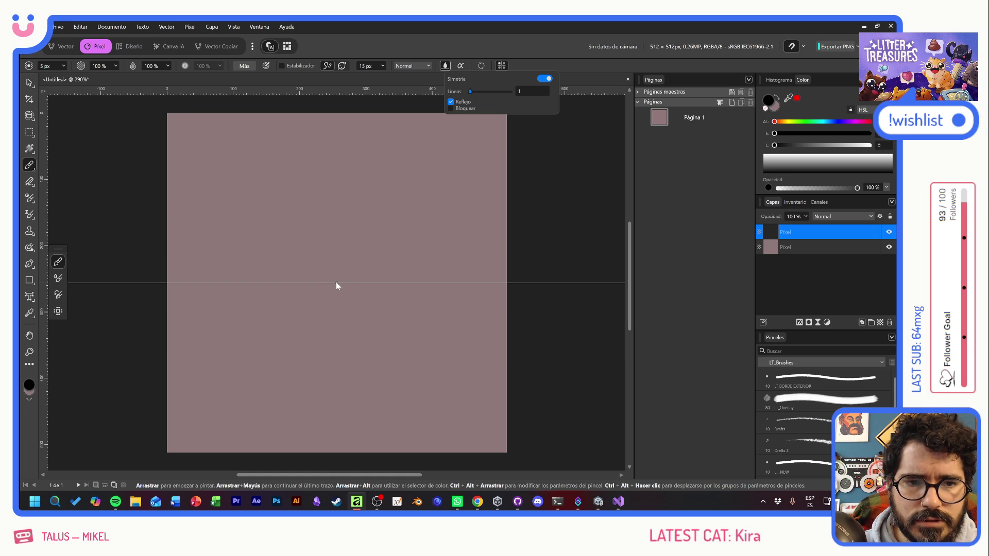
mouse_move(314, 248)
mouse_down()
mouse_move(384, 245)
mouse_move(421, 227)
mouse_move(279, 240)
mouse_up()
key(ctrl+z)
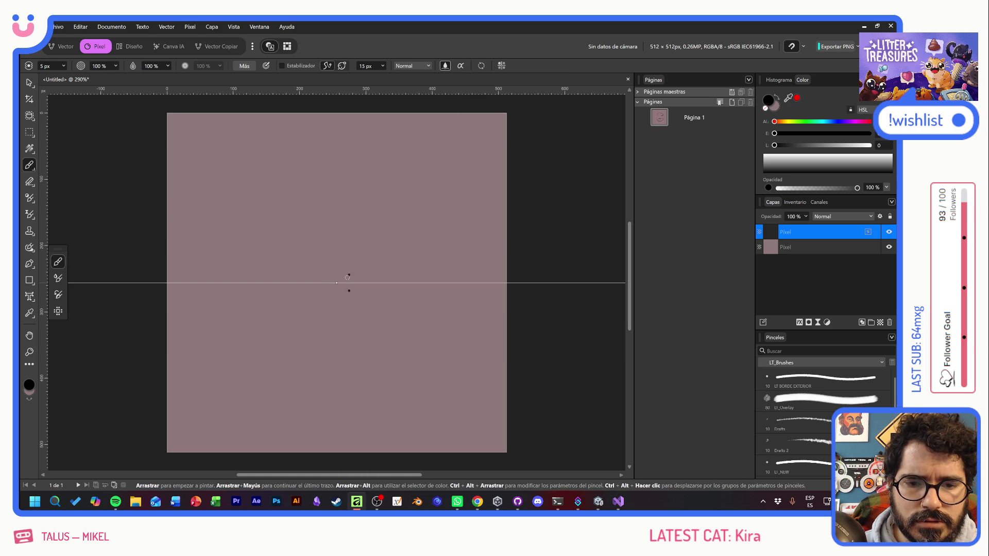
click(502, 66)
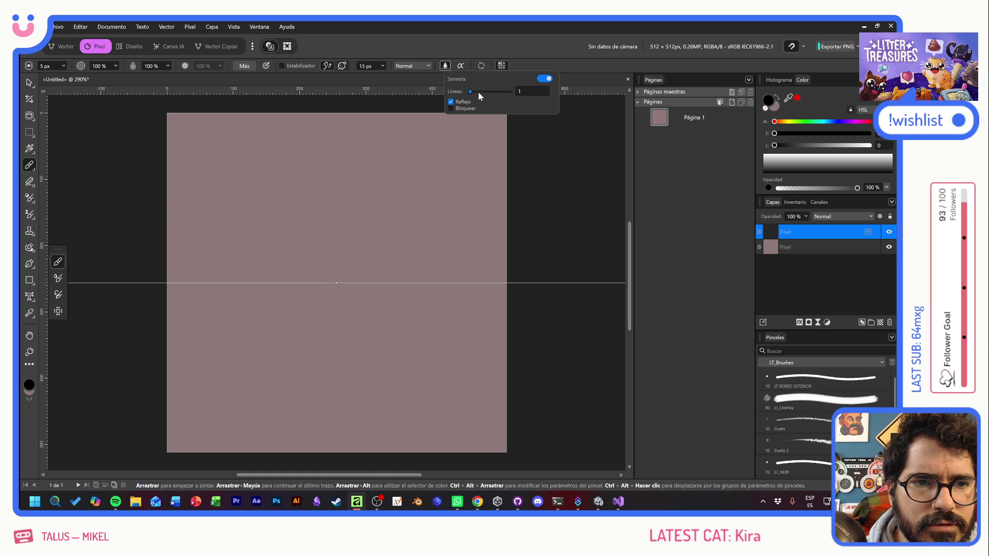
drag(469, 92, 474, 92)
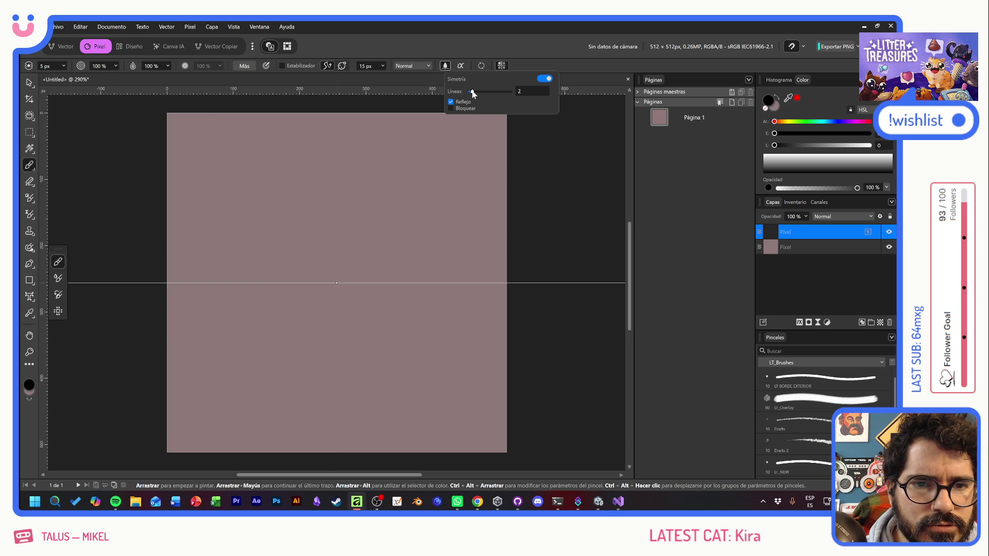
mouse_move(316, 216)
mouse_down()
mouse_move(392, 259)
mouse_move(435, 234)
mouse_up()
key(ctrl+z)
- Recheck the symmetry settings and test mirrored top and bottom strokes, then undo
scroll(448, 134, down, 1)
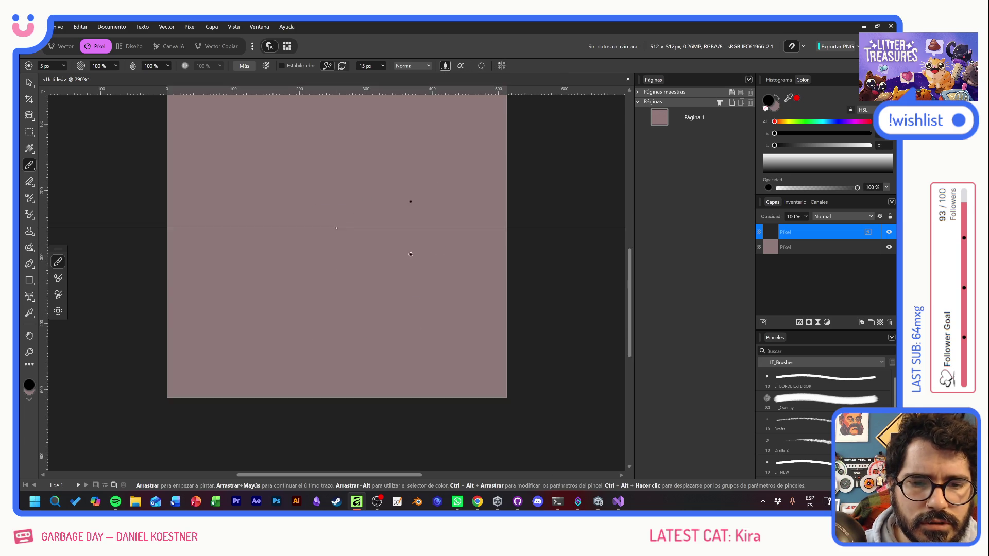
scroll(465, 78, up, 2)
click(505, 66)
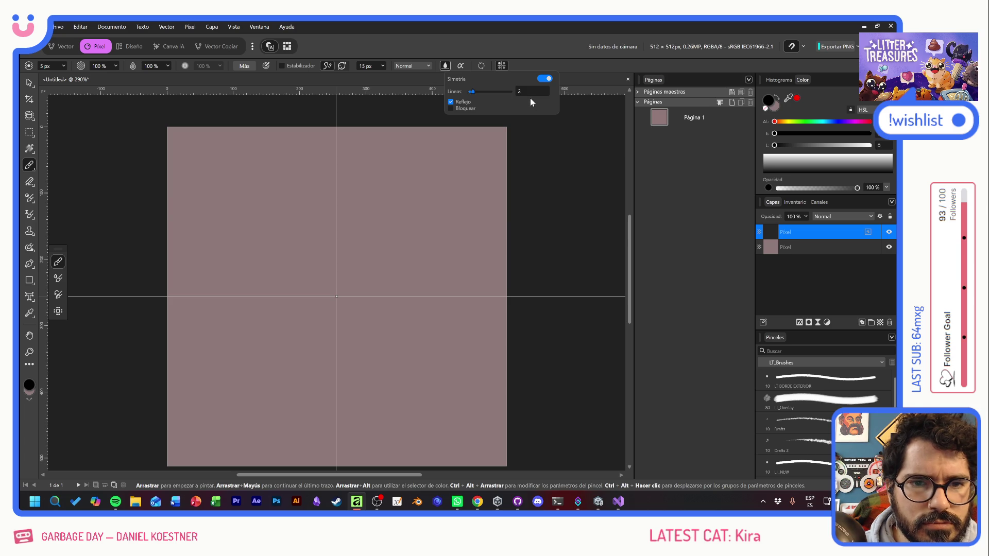
click(282, 294)
mouse_move(332, 175)
mouse_down()
mouse_move(226, 178)
mouse_move(215, 296)
mouse_up()
key(ctrl+z)
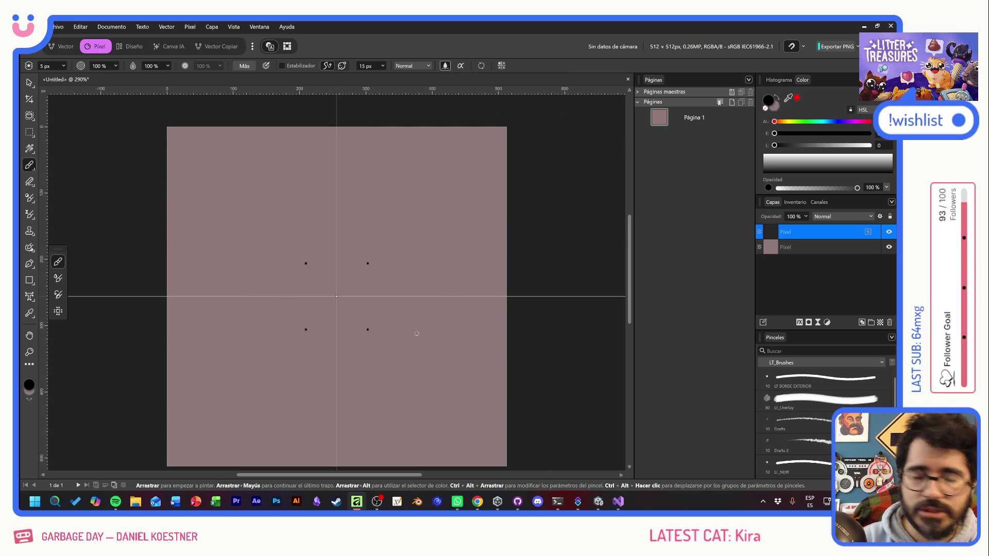
- Choose the Drafts 2 brush at 10 px and 60% and test a four-way mirrored dot
scroll(798, 402, down, 1)
click(793, 422)
click(460, 350)
key(ctrl+z)
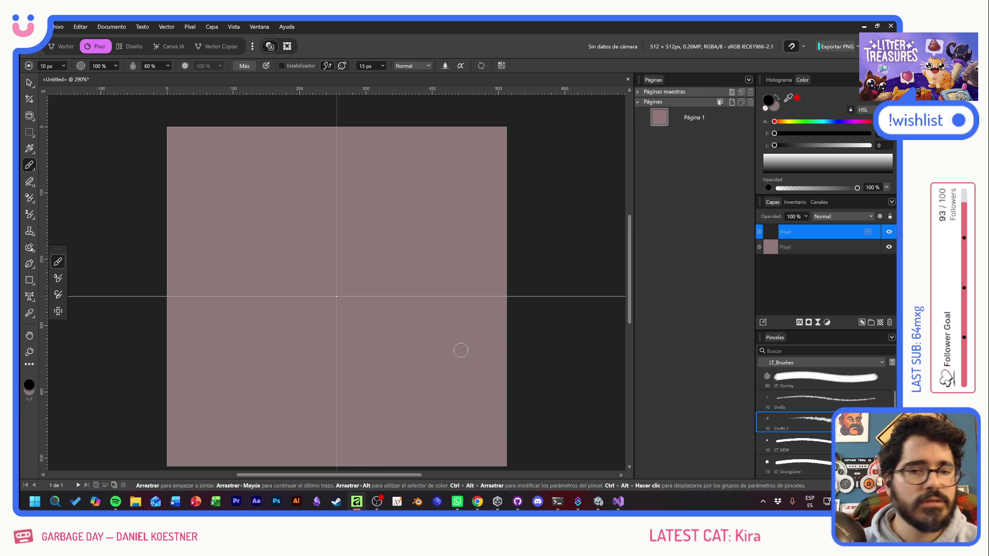
click(339, 135)
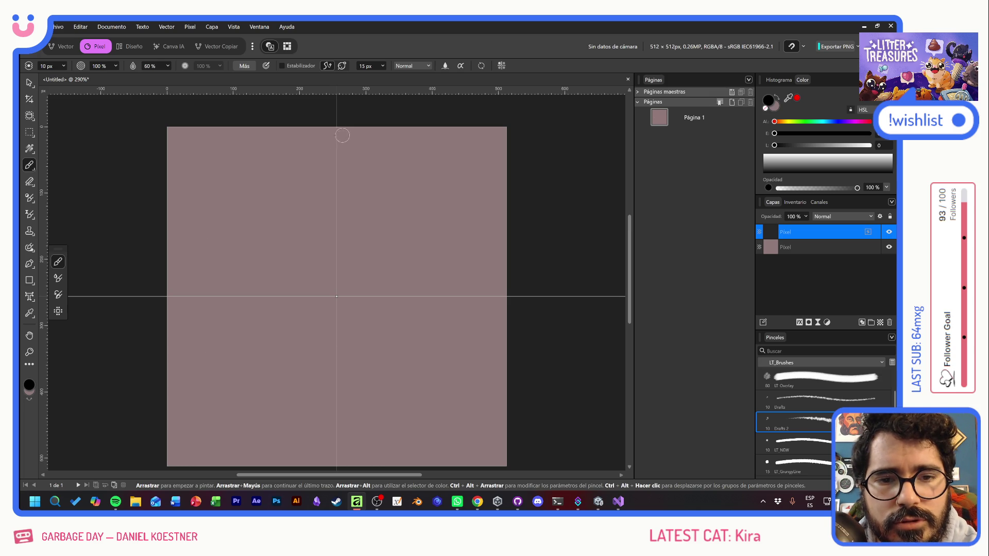
- Sketch mirrored top, bottom and side edges of a rounded-square frame
drag(327, 135, 263, 136)
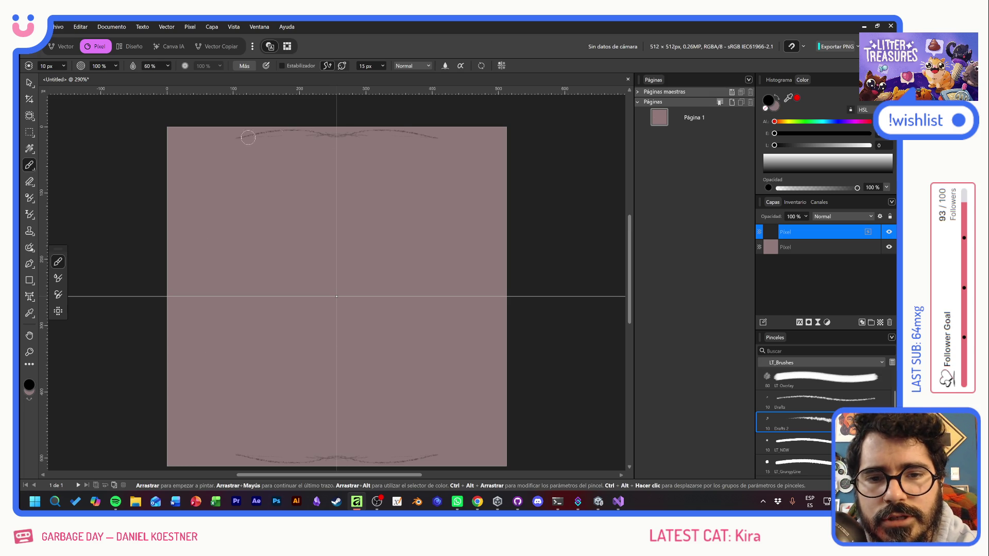
mouse_move(196, 141)
mouse_down()
mouse_move(314, 135)
mouse_move(189, 150)
mouse_up()
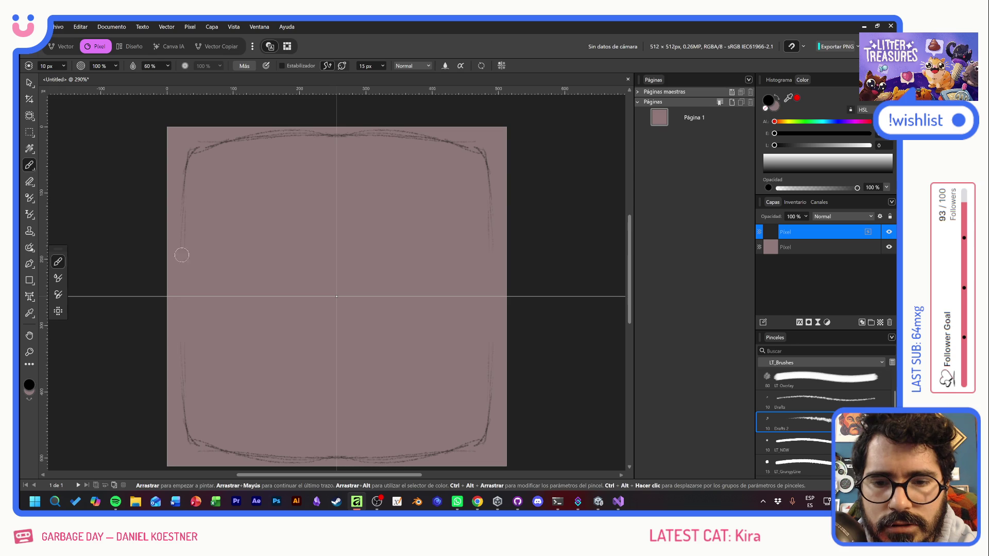
mouse_move(183, 341)
mouse_down()
mouse_move(178, 252)
mouse_move(205, 222)
mouse_move(200, 268)
mouse_up()
key(ctrl+z)
key(ctrl+z)
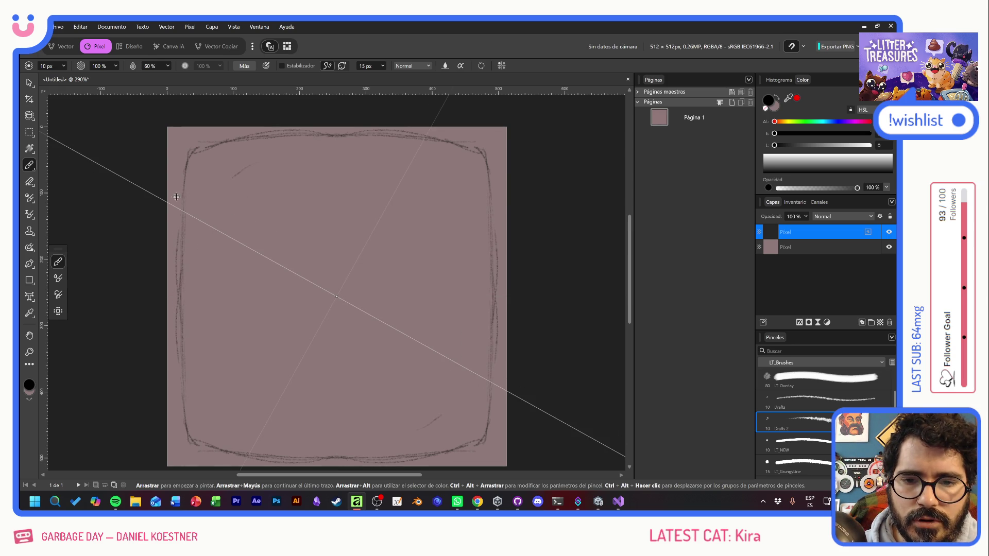
mouse_move(159, 199)
mouse_down()
mouse_move(144, 230)
mouse_move(130, 331)
mouse_move(136, 296)
mouse_up()
click(501, 65)
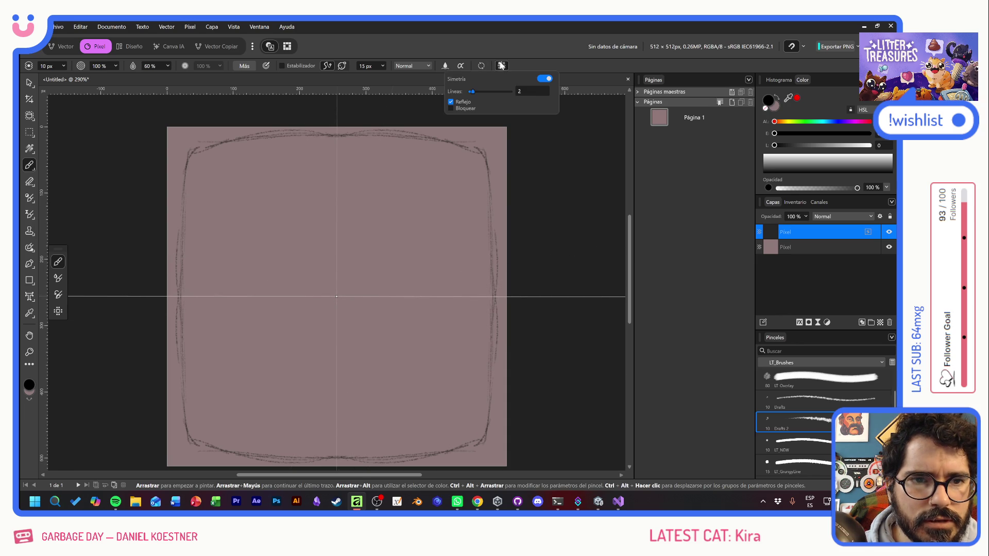
- Toggle symmetry off and on, then ink the mirrored inner side walls and upper corners
click(548, 80)
click(544, 80)
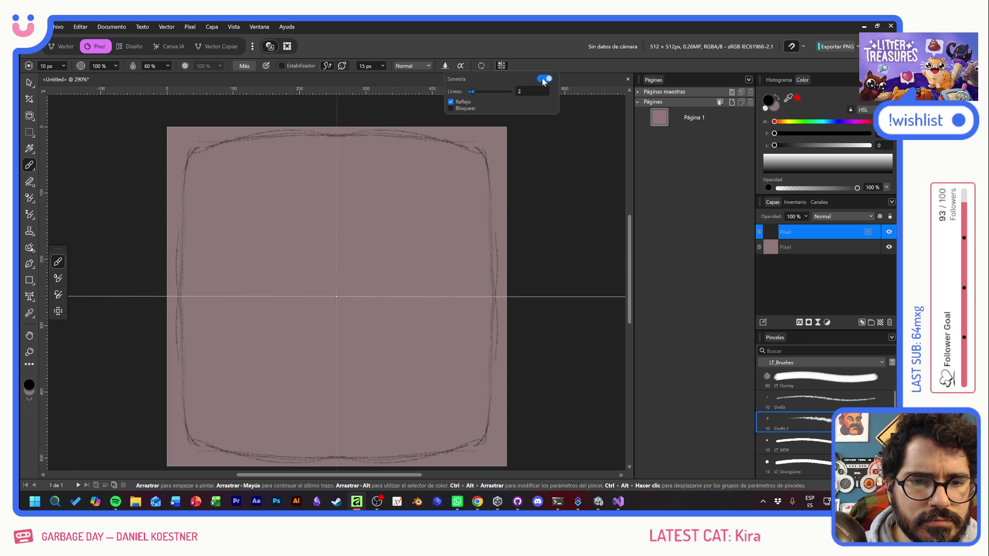
mouse_move(340, 224)
mouse_down()
mouse_move(461, 221)
mouse_move(376, 233)
mouse_move(490, 253)
mouse_up()
key(ctrl+z)
key(ctrl+z)
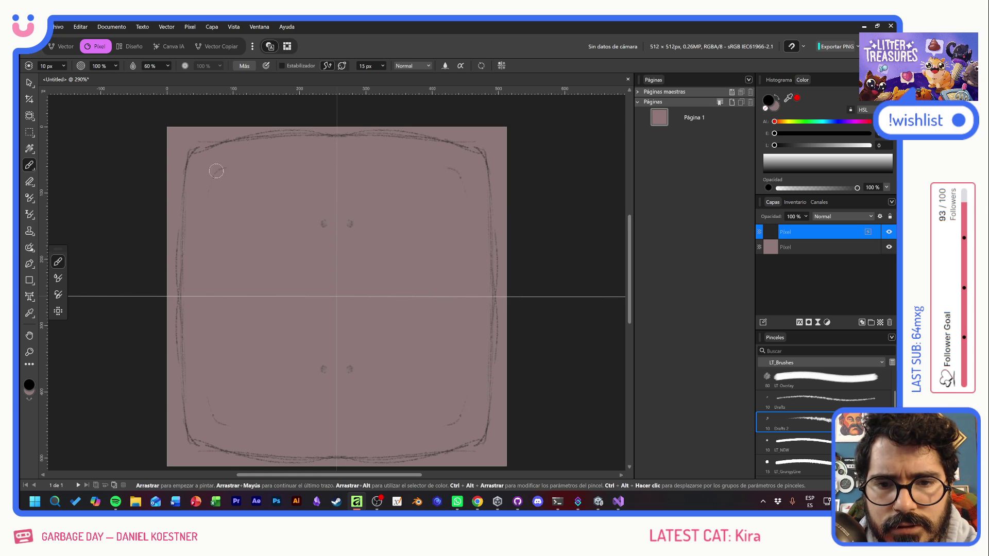
mouse_move(206, 268)
mouse_down()
mouse_move(206, 253)
mouse_move(207, 325)
mouse_move(206, 262)
mouse_up()
mouse_move(208, 208)
mouse_down()
mouse_move(225, 173)
mouse_move(206, 247)
mouse_up()
- Add the side latch brackets, mid-height seam and curved lower inner corners
mouse_move(174, 303)
mouse_down()
mouse_move(170, 311)
mouse_move(179, 278)
mouse_move(175, 317)
mouse_move(191, 323)
mouse_up()
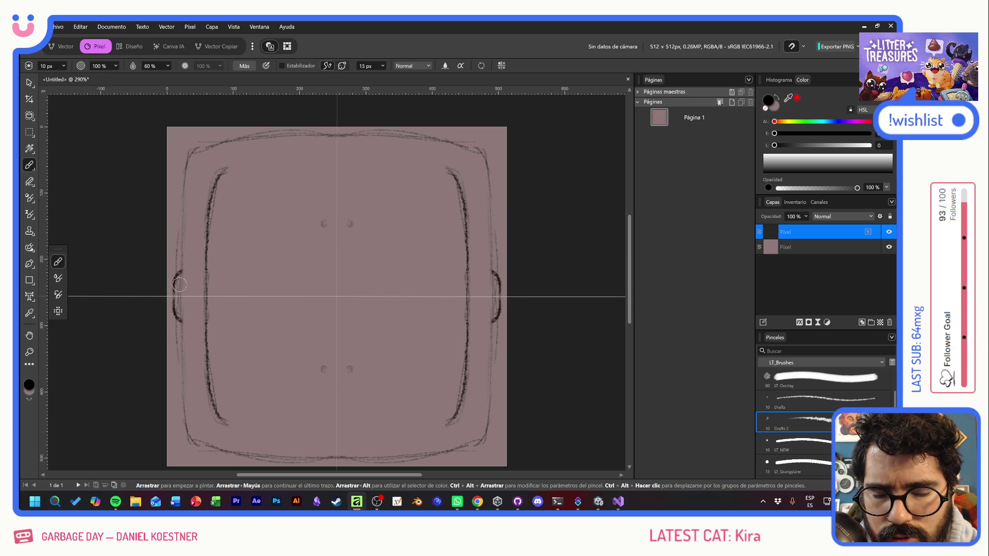
mouse_move(177, 298)
mouse_down()
mouse_move(209, 297)
mouse_move(172, 297)
mouse_move(208, 296)
mouse_move(180, 363)
mouse_move(179, 337)
mouse_move(180, 386)
mouse_move(203, 447)
mouse_move(188, 420)
mouse_move(227, 455)
mouse_up()
mouse_move(206, 304)
mouse_down()
mouse_move(213, 400)
mouse_move(246, 419)
mouse_up()
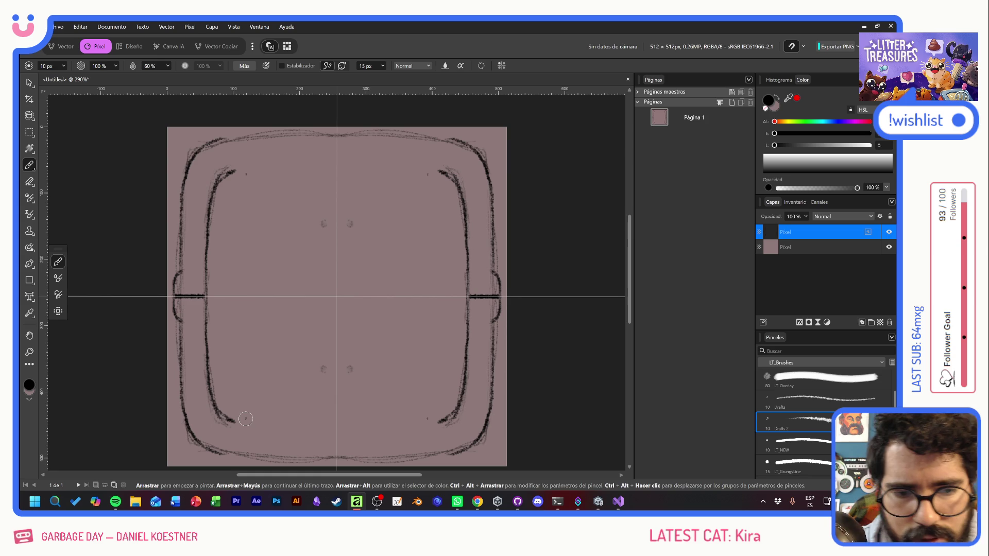
mouse_move(210, 296)
mouse_down()
mouse_move(206, 280)
mouse_move(205, 322)
mouse_up()
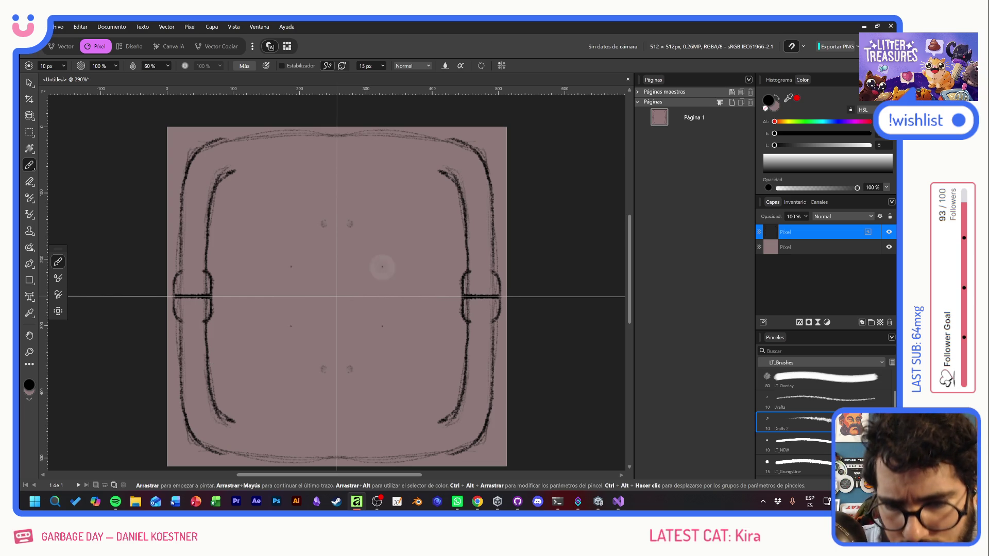
mouse_move(219, 416)
mouse_down()
mouse_move(345, 430)
mouse_move(309, 431)
mouse_up()
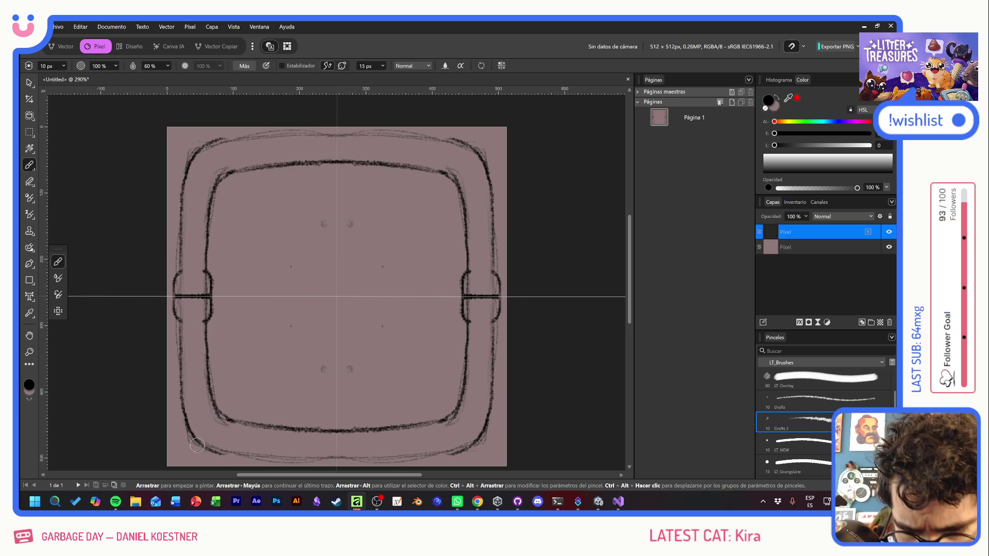
mouse_move(191, 438)
mouse_down()
mouse_move(209, 456)
mouse_move(226, 453)
mouse_move(190, 442)
mouse_move(221, 455)
mouse_move(204, 447)
mouse_move(356, 453)
mouse_up()
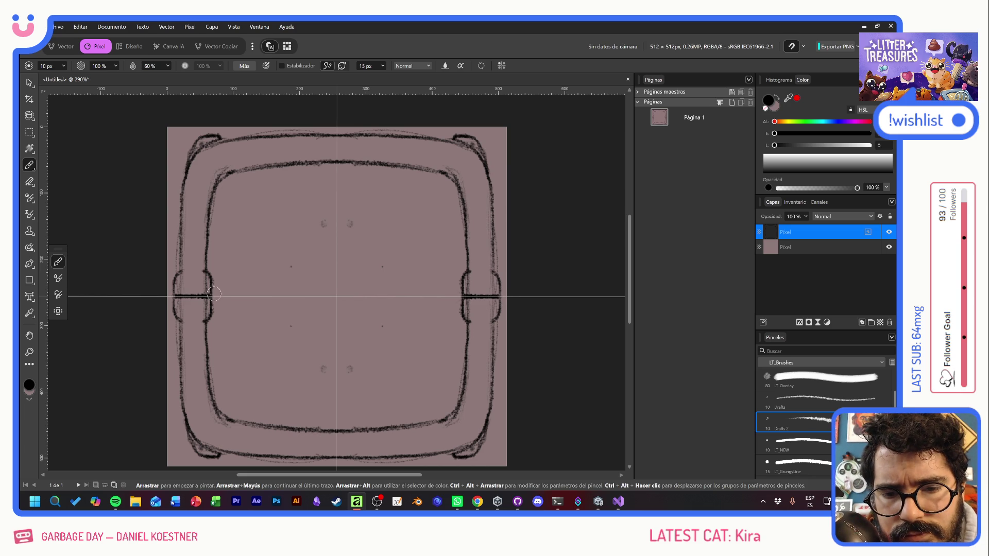
- Strengthen the mid-height seam and draw mirrored rows of elongated vent slots above and below it
drag(212, 289, 459, 296)
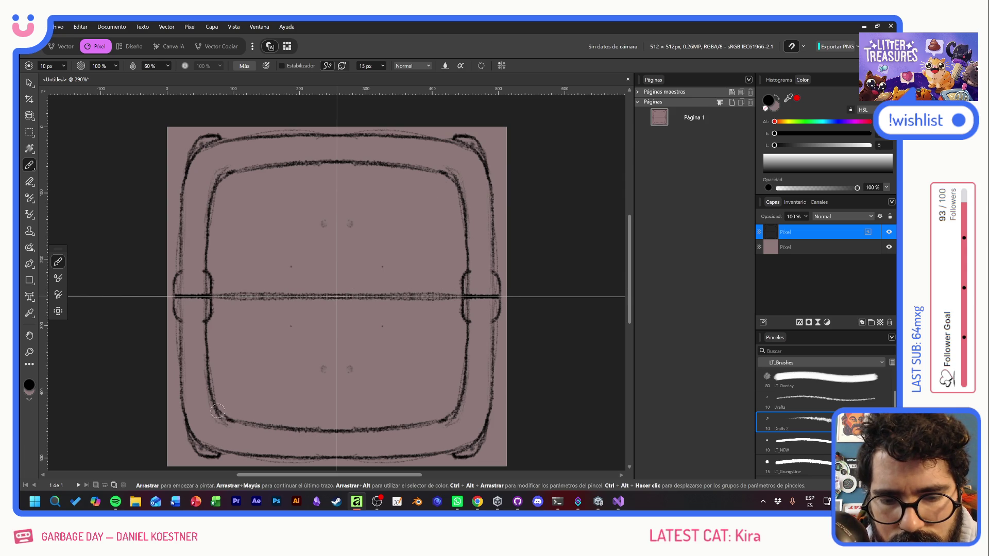
mouse_move(258, 393)
mouse_down()
mouse_move(249, 394)
mouse_move(355, 391)
mouse_move(245, 392)
mouse_move(216, 410)
mouse_move(254, 387)
mouse_move(403, 382)
mouse_move(451, 403)
mouse_move(422, 383)
mouse_up()
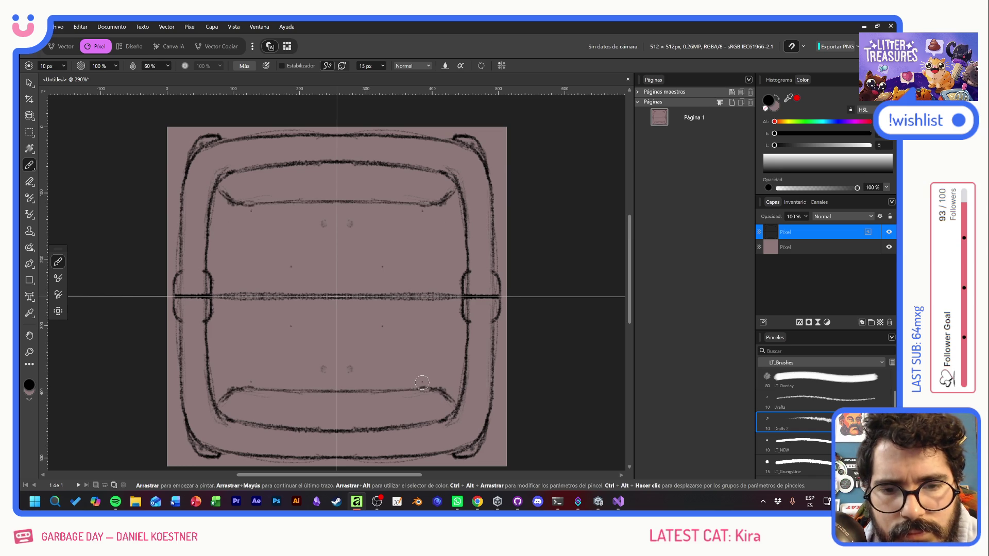
drag(240, 206, 241, 381)
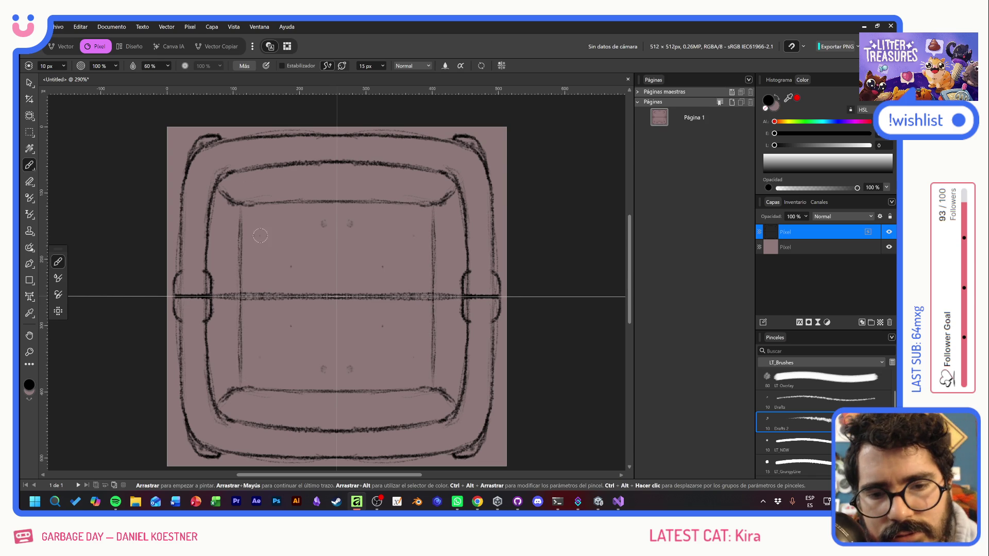
mouse_move(322, 245)
mouse_down()
mouse_move(309, 219)
mouse_move(310, 275)
mouse_move(322, 268)
mouse_move(299, 217)
mouse_move(300, 278)
mouse_move(279, 280)
mouse_move(288, 213)
mouse_move(273, 270)
mouse_move(260, 275)
mouse_move(258, 218)
mouse_move(273, 226)
mouse_up()
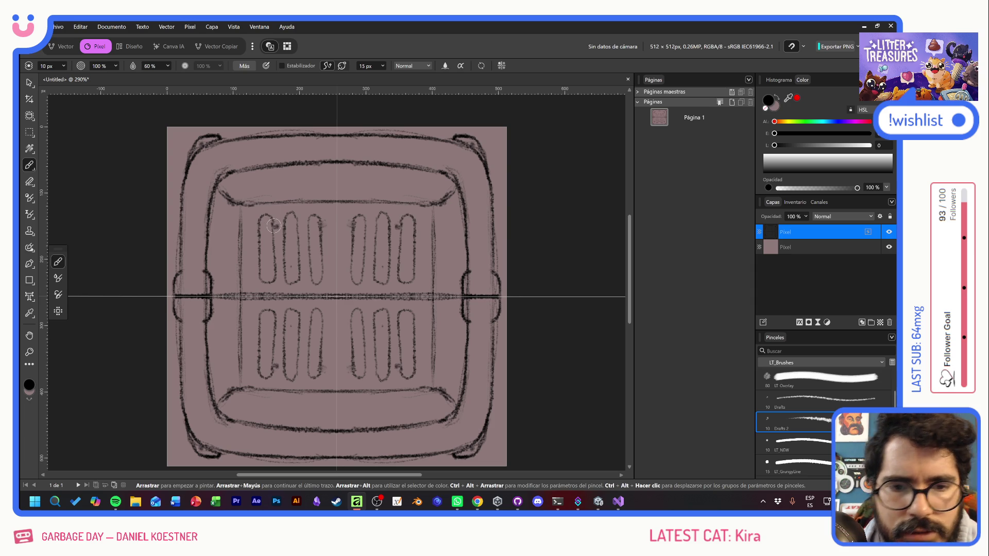
mouse_move(338, 212)
mouse_down()
mouse_move(330, 243)
mouse_move(338, 288)
mouse_up()
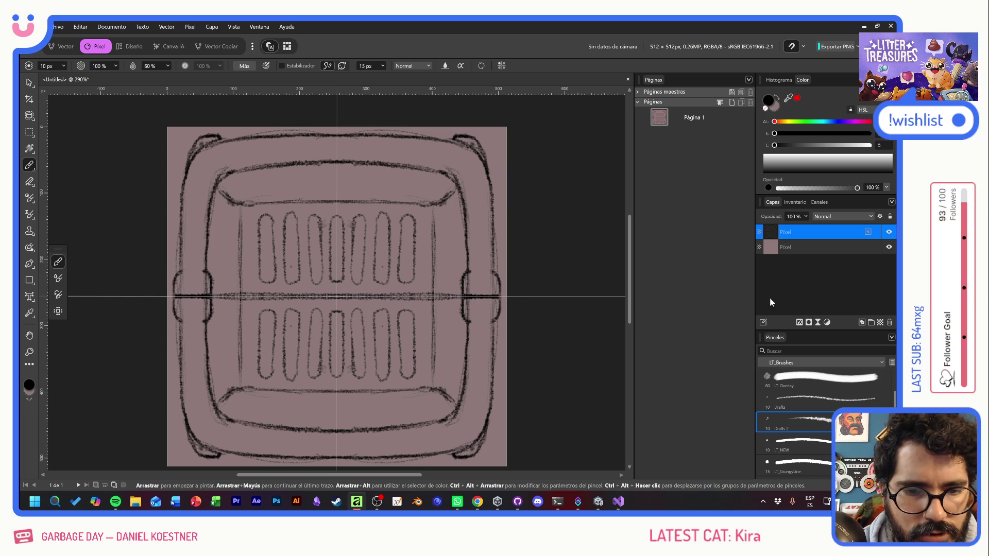
- Turn symmetry off, erase the stray stroke and lower vent slots, and add a new pixel layer
click(501, 67)
click(544, 78)
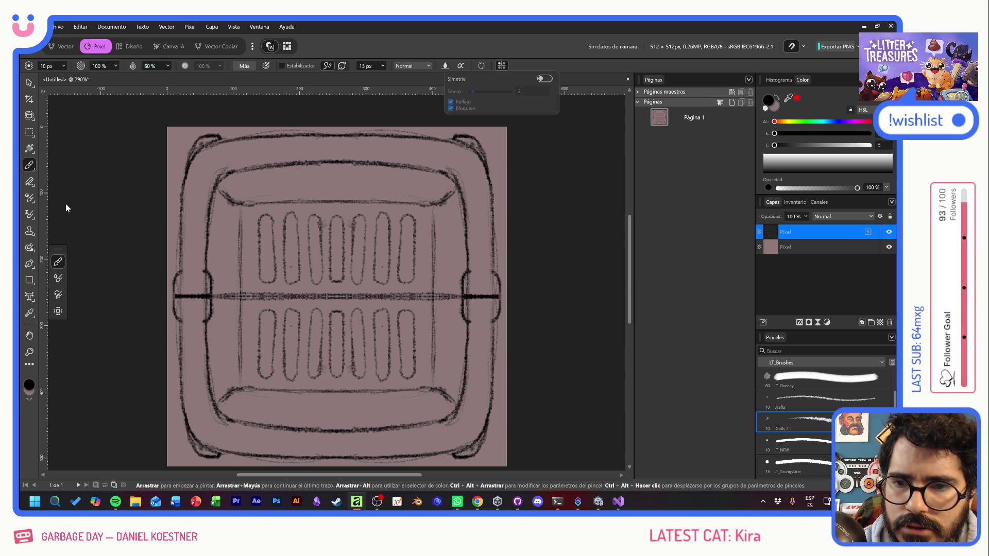
key(e)
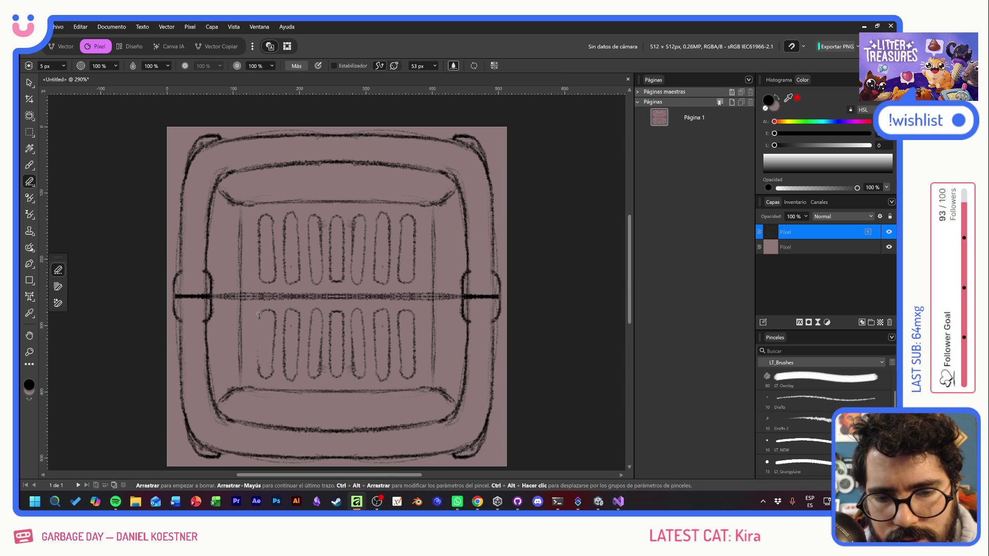
drag(278, 344, 278, 306)
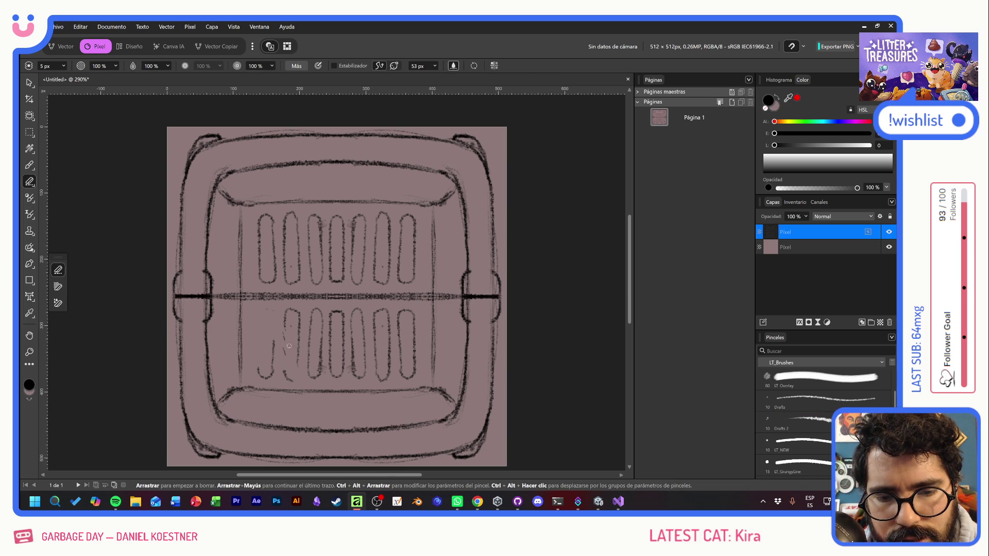
mouse_move(319, 375)
mouse_down()
mouse_move(329, 366)
mouse_move(321, 312)
mouse_move(363, 364)
mouse_move(392, 340)
mouse_move(419, 373)
mouse_up()
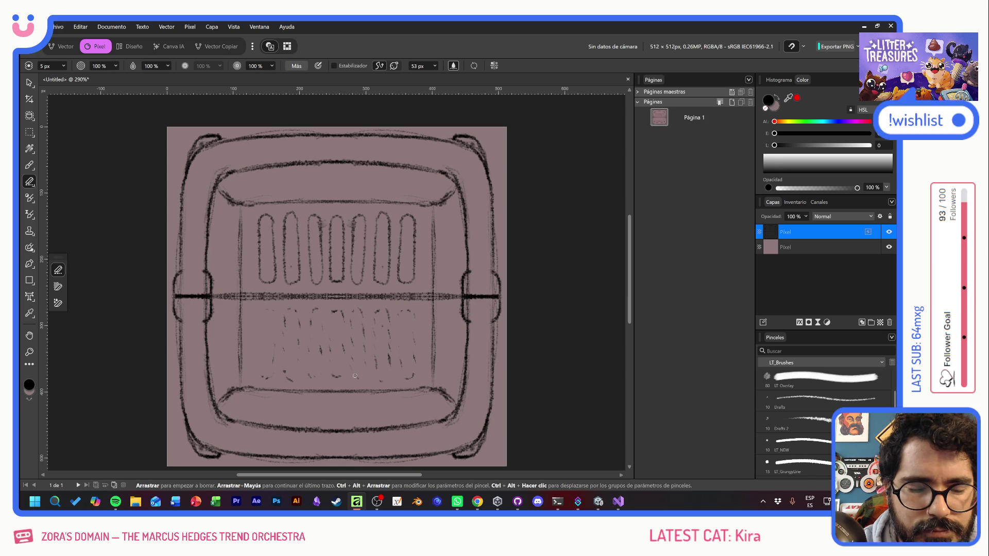
click(881, 323)
click(29, 165)
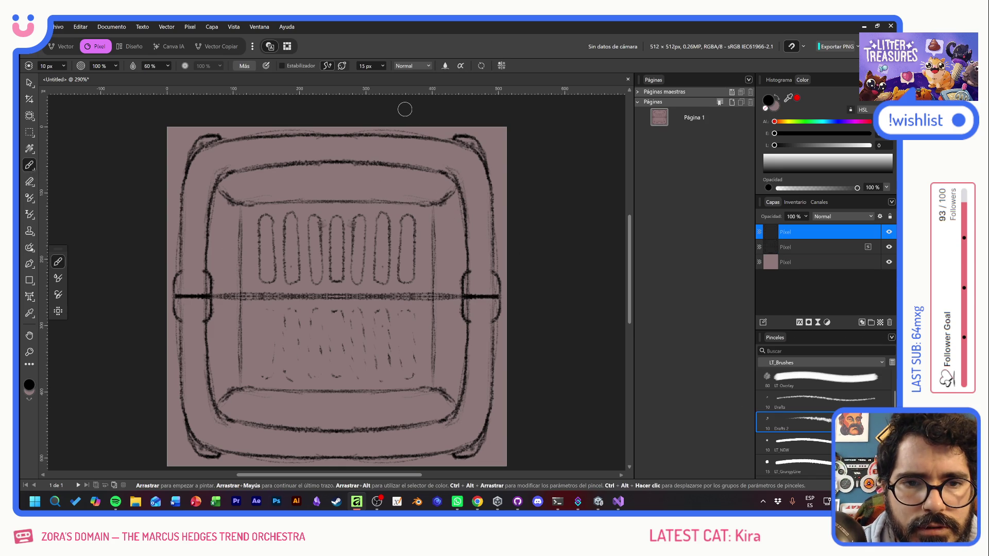
- Re-enable symmetry, bolden the inner corners, and erase part of the right-side line
click(501, 67)
click(544, 79)
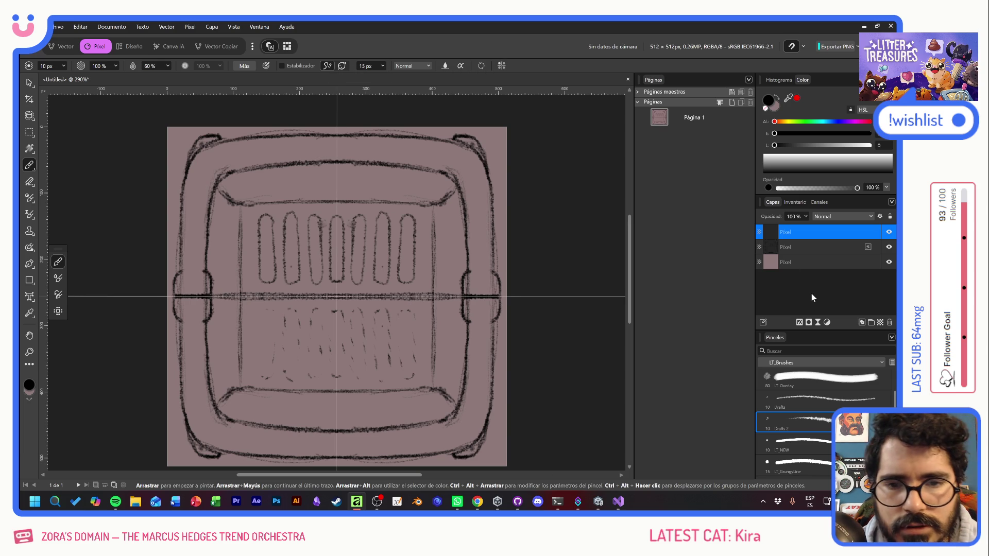
mouse_move(217, 165)
mouse_down()
mouse_move(199, 201)
mouse_move(186, 304)
mouse_move(185, 286)
mouse_move(205, 314)
mouse_up()
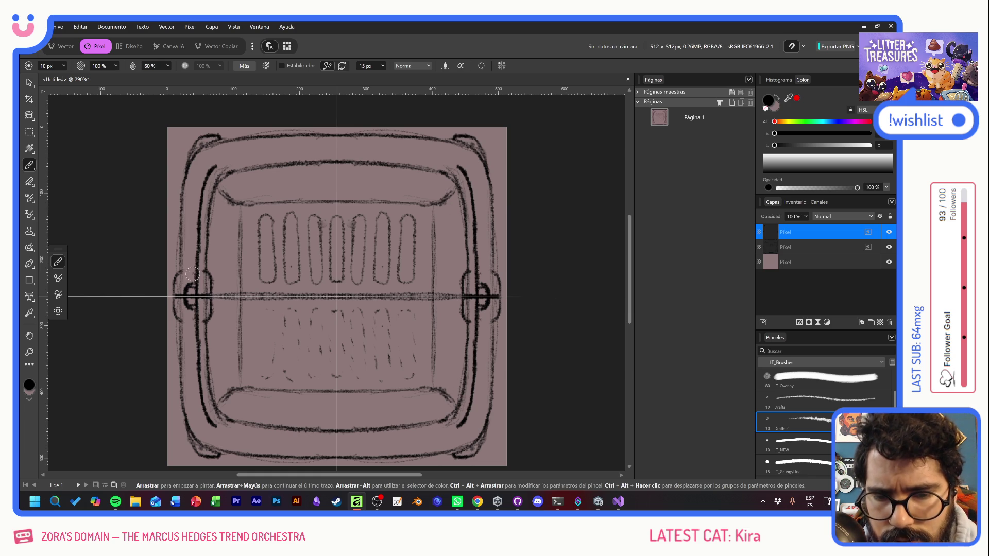
mouse_move(215, 422)
mouse_down()
mouse_move(196, 428)
mouse_move(362, 440)
mouse_up()
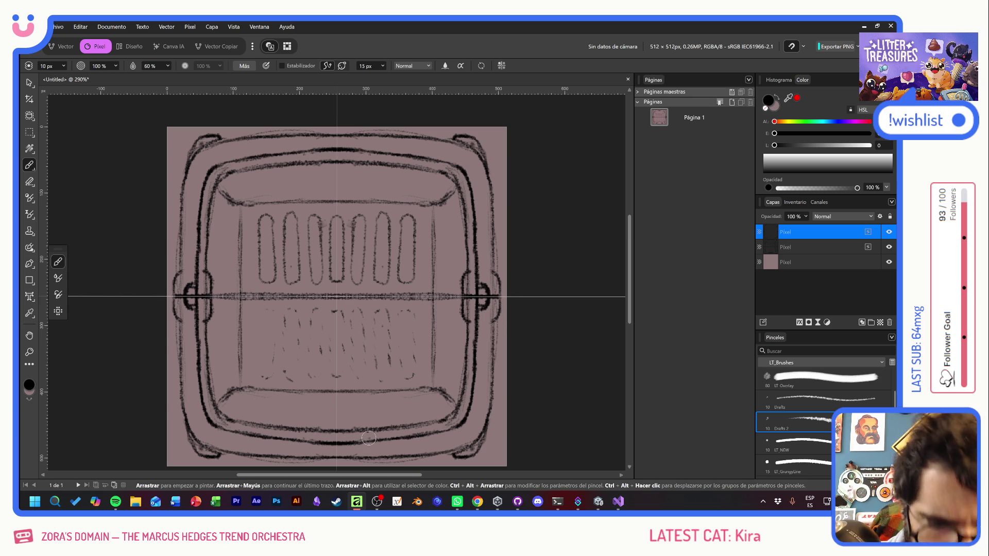
key(e)
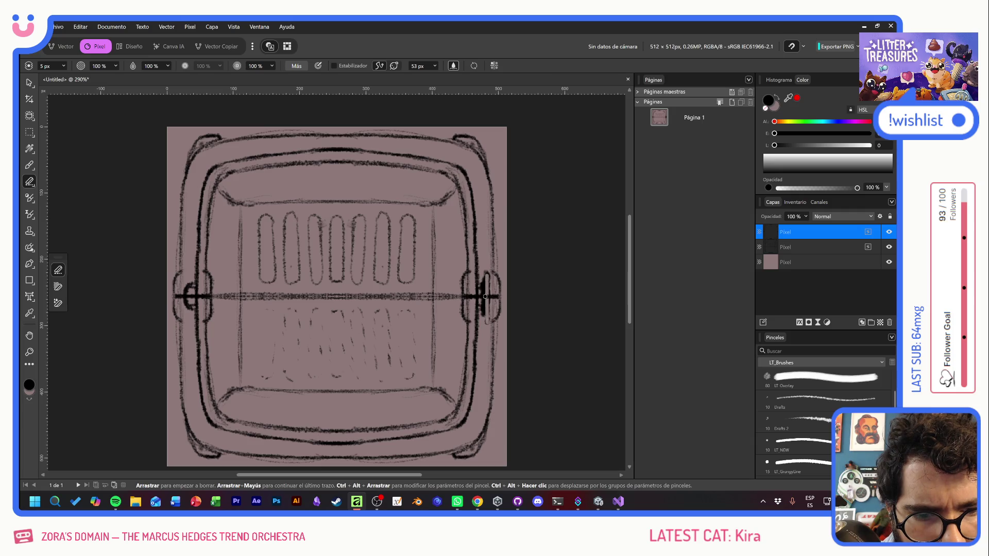
drag(485, 269, 485, 309)
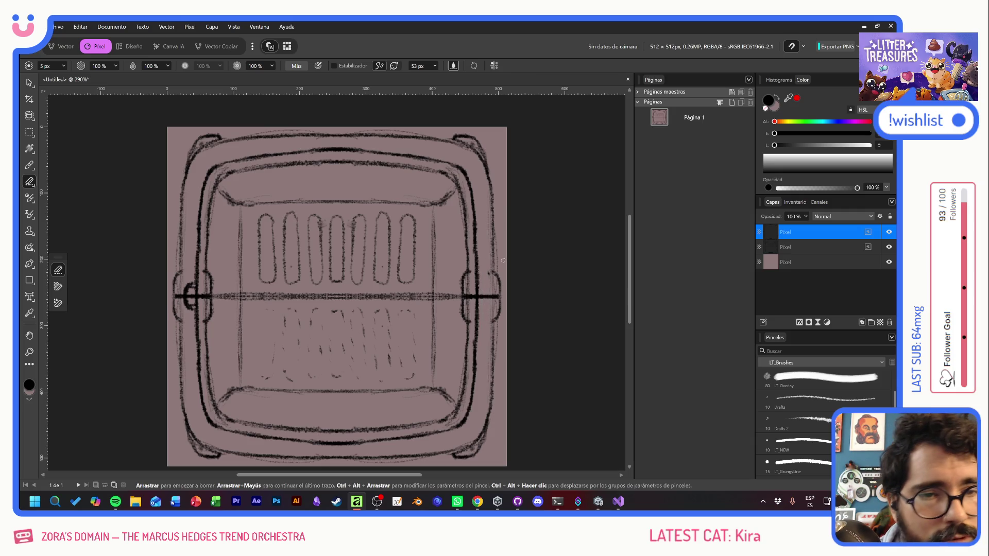
- Redraw the right edge and latch notch, then sketch a long diagonal loop across the crate
key(b)
mouse_move(481, 198)
mouse_down()
mouse_move(480, 255)
mouse_move(479, 200)
mouse_move(485, 216)
mouse_up()
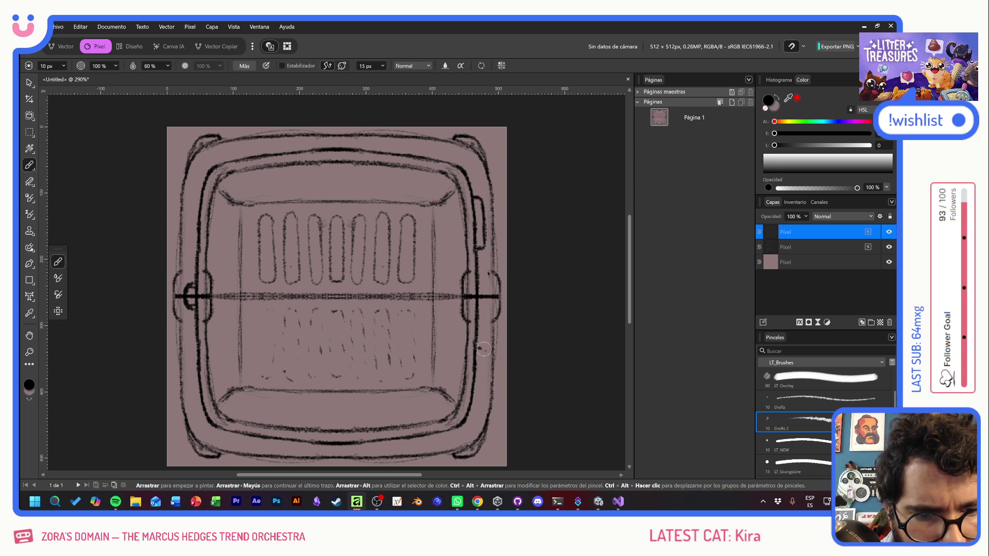
drag(484, 356, 480, 400)
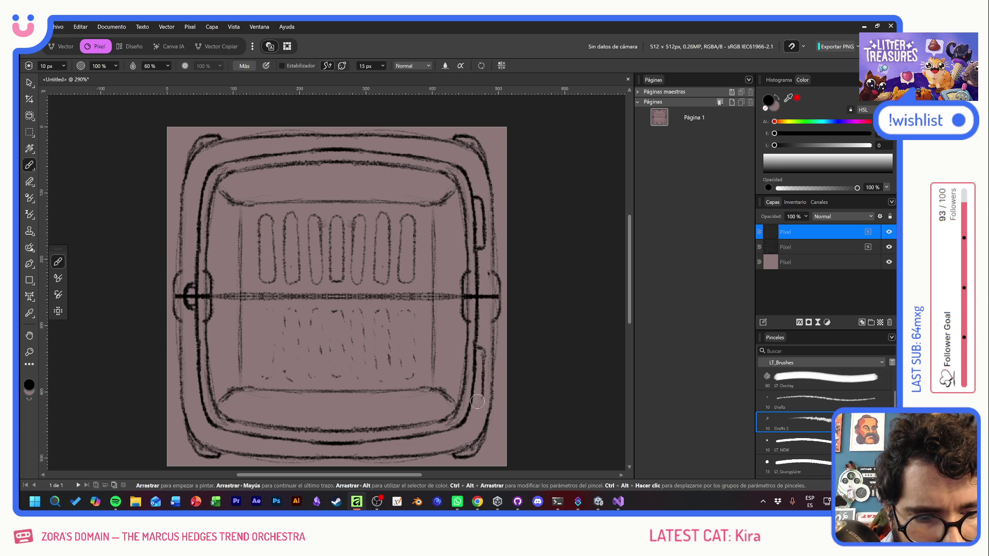
drag(480, 348, 481, 344)
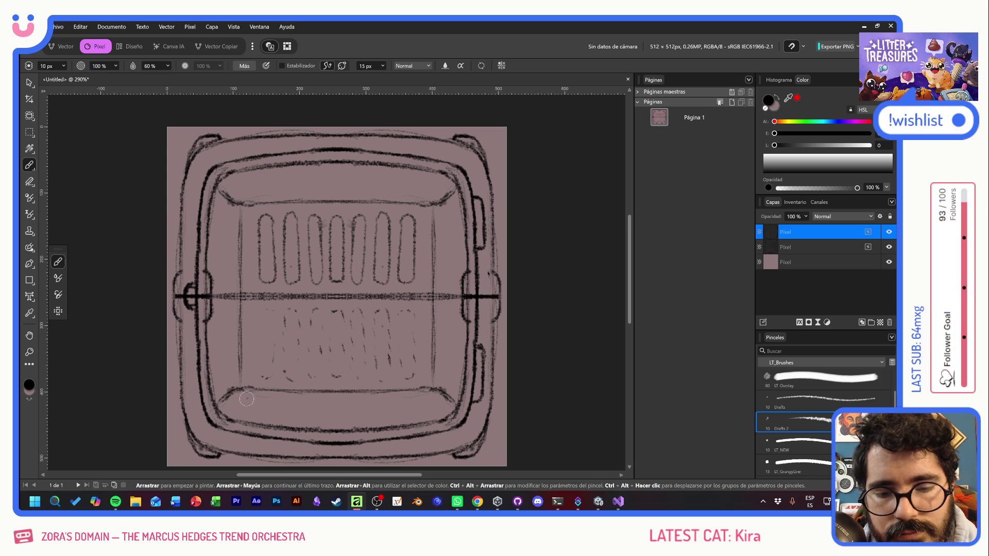
mouse_move(244, 400)
mouse_down()
mouse_move(419, 202)
mouse_move(406, 188)
mouse_move(315, 267)
mouse_move(227, 374)
mouse_move(240, 403)
mouse_move(420, 198)
mouse_move(394, 191)
mouse_move(246, 340)
mouse_move(229, 399)
mouse_move(319, 325)
mouse_move(420, 204)
mouse_move(408, 183)
mouse_up()
mouse_move(278, 398)
mouse_down()
mouse_move(419, 239)
mouse_move(442, 239)
mouse_move(335, 378)
mouse_move(285, 407)
mouse_up()
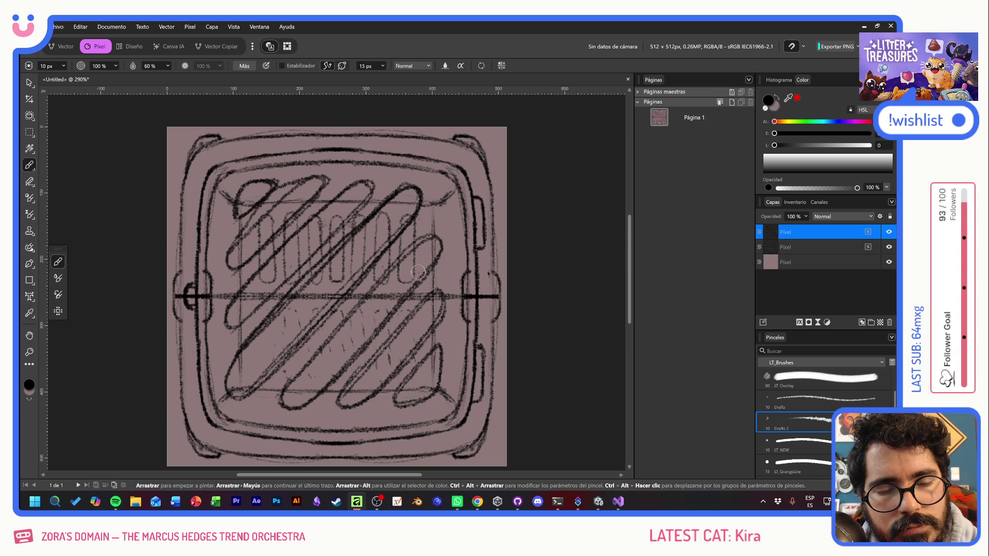
- Select the Eraser, then switch away from Affinity to another window
key(e)
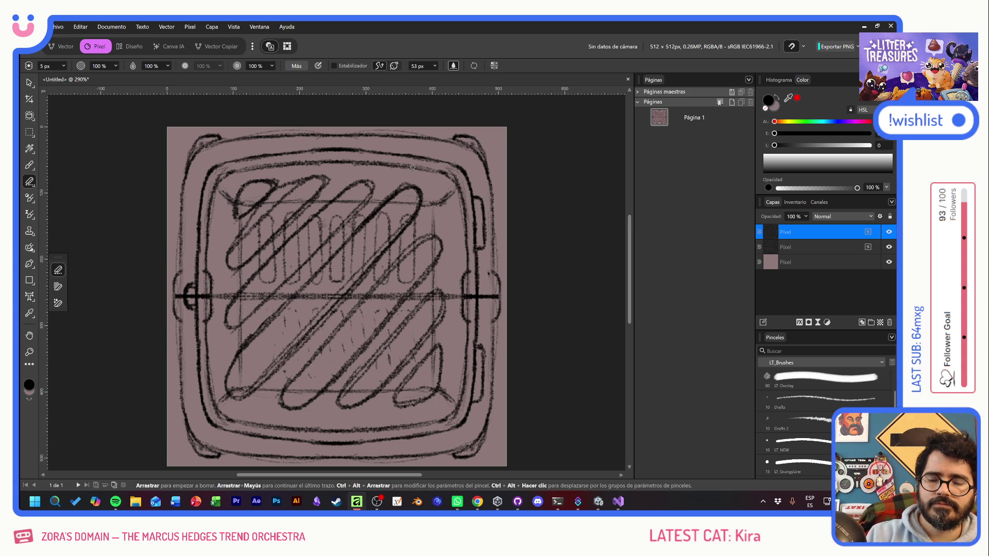
key(alt+Tab)
key(alt+Tab)
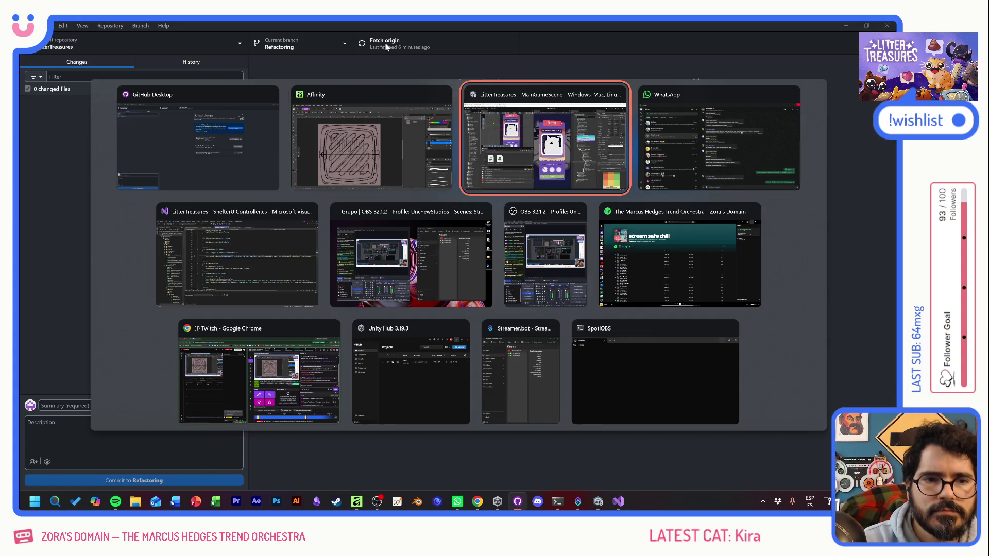
- Bring the Unity LitterTreasures editor to the front and dismiss the window switcher
click(230, 160)
key(alt+Tab)
key(Tab)
key(Tab)
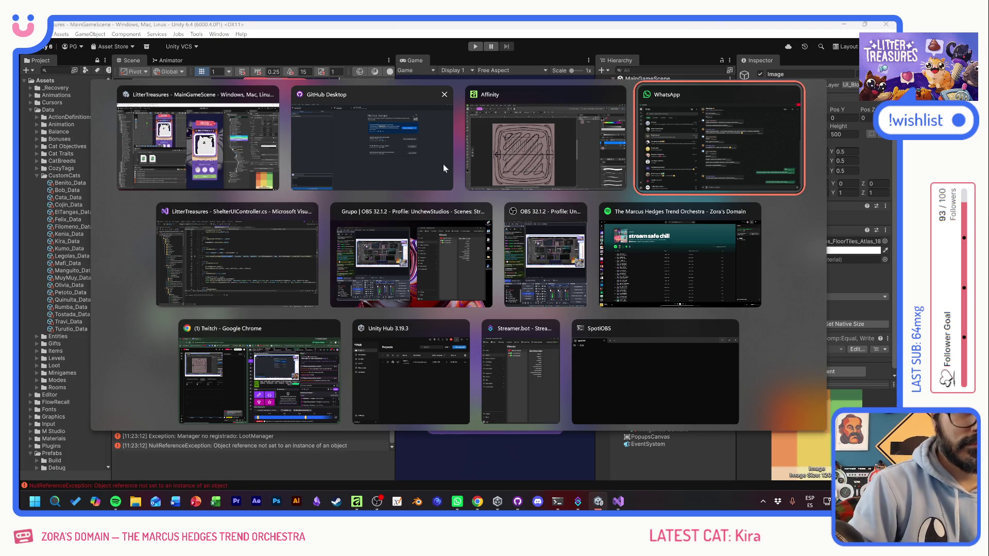
key(Escape)
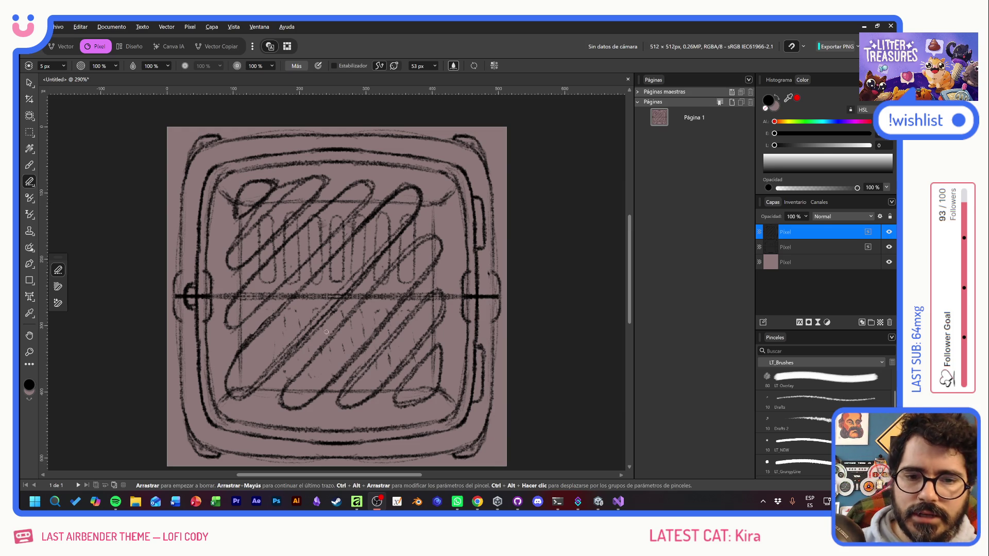
- Switch from the Affinity crate sketch over to the Unity game editor
key(alt+Tab)
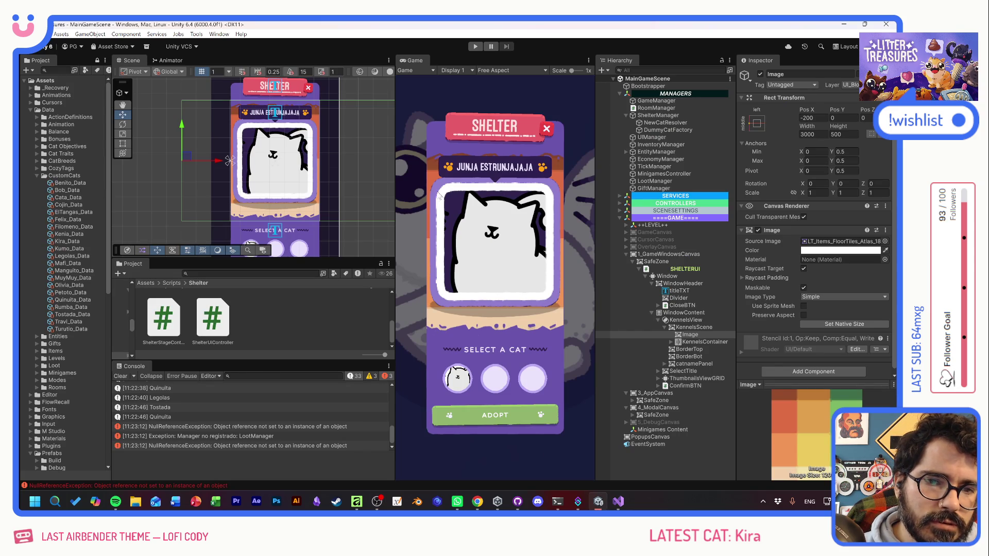
- Return from Unity to the Affinity crate sketch using Alt+Tab
key(alt+Tab)
key(alt+Tab)
key(alt+Tab)
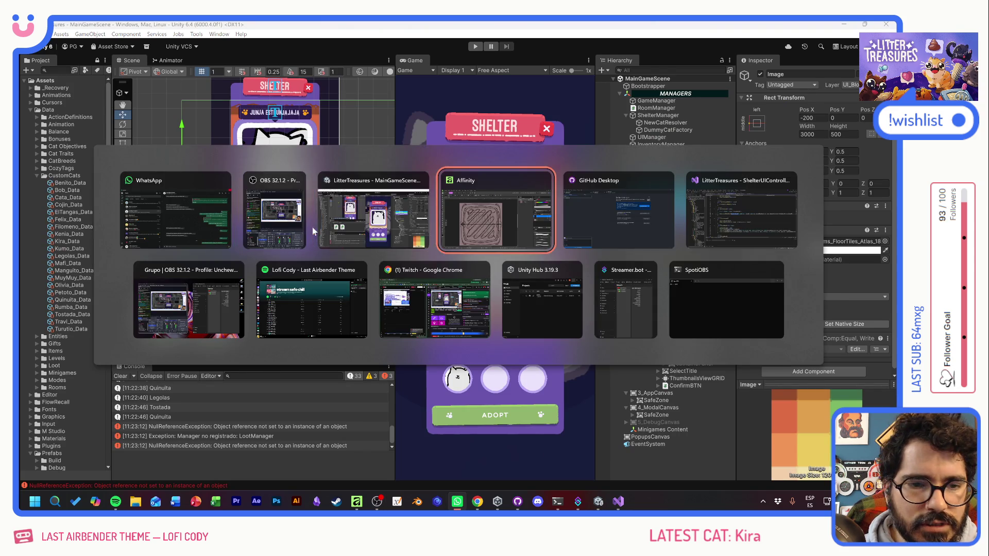
key(alt+Tab)
- Shrink the top sketch layer inward to about 439 px wide
click(31, 82)
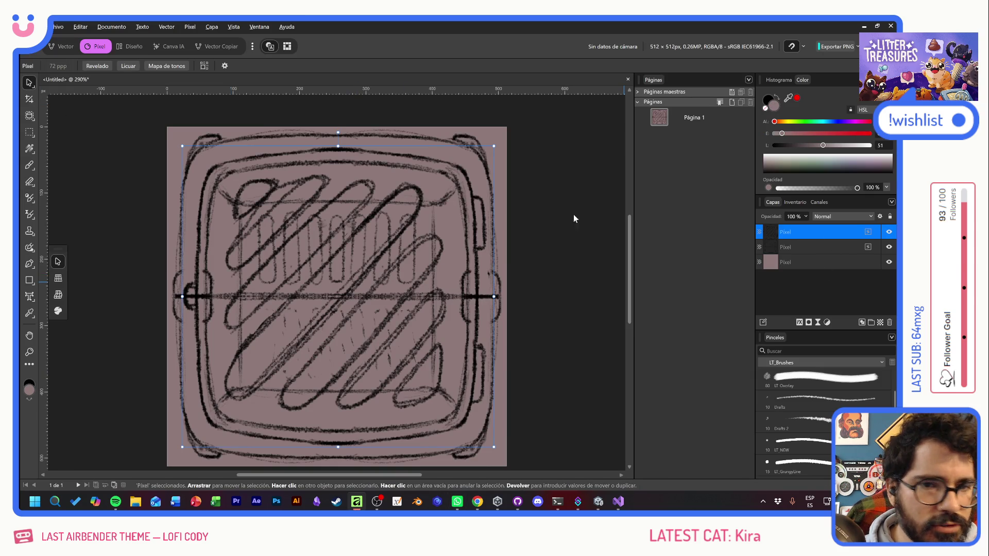
drag(494, 146, 484, 154)
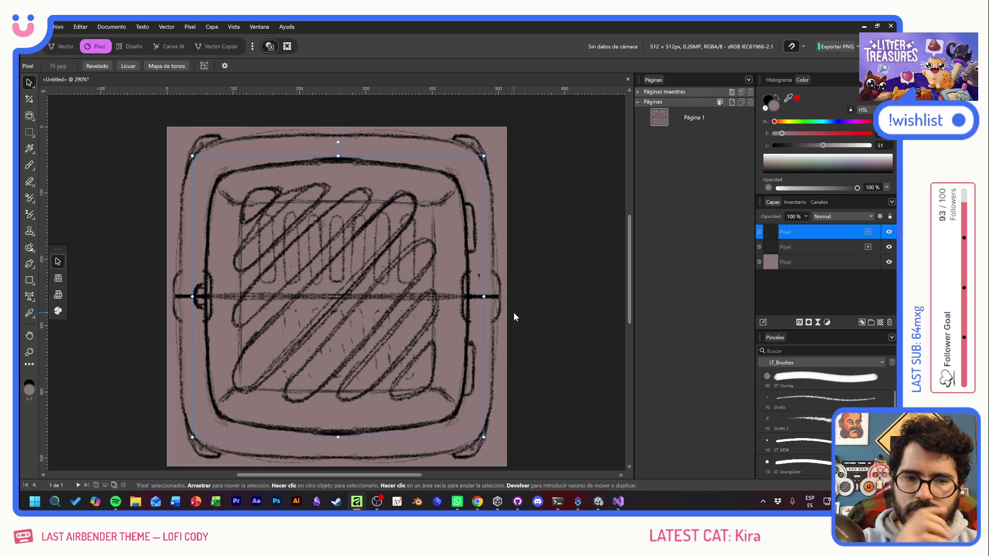
click(834, 286)
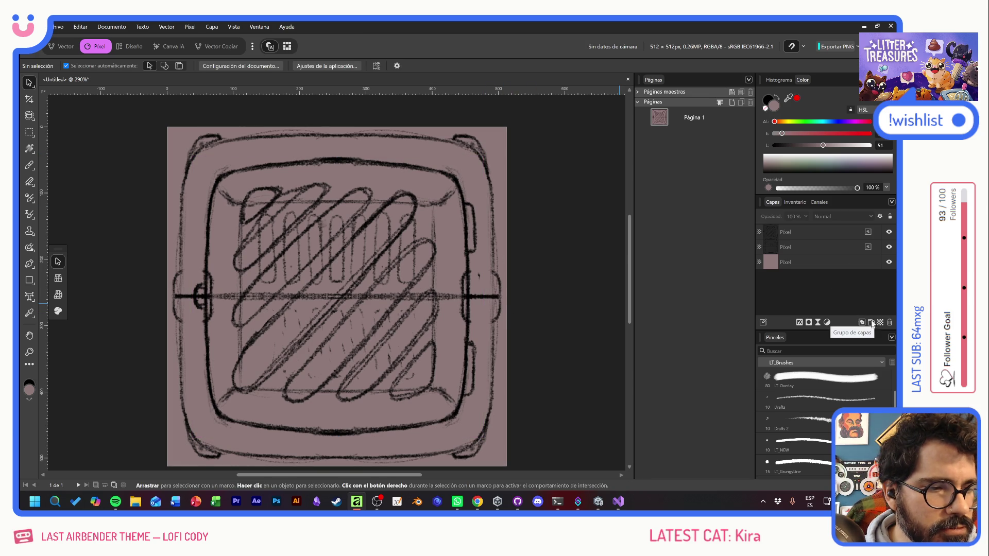
- Group the top two sketch layers into a group named Draft and show File > Open Recent
click(823, 237)
shift+click(825, 249)
click(876, 327)
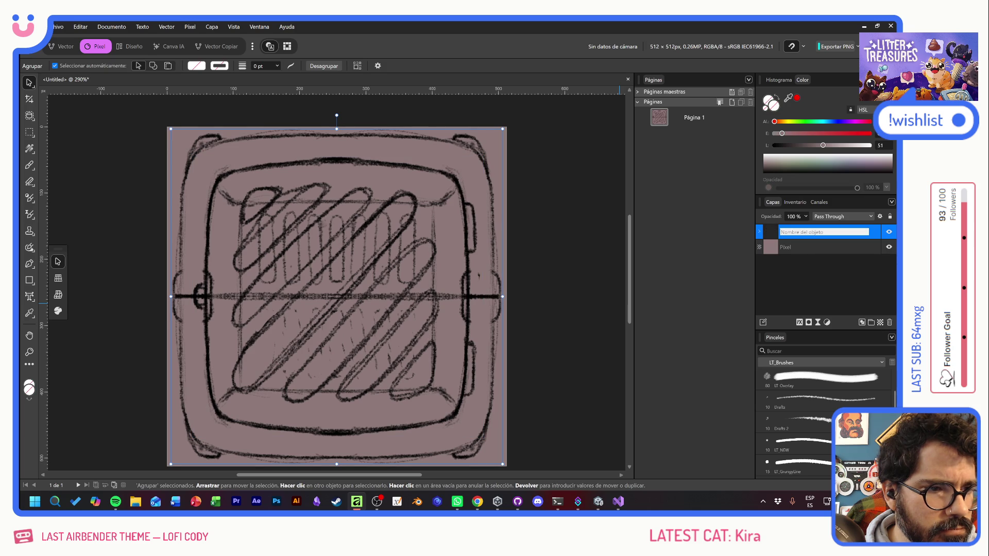
text(Draft)
key(Return)
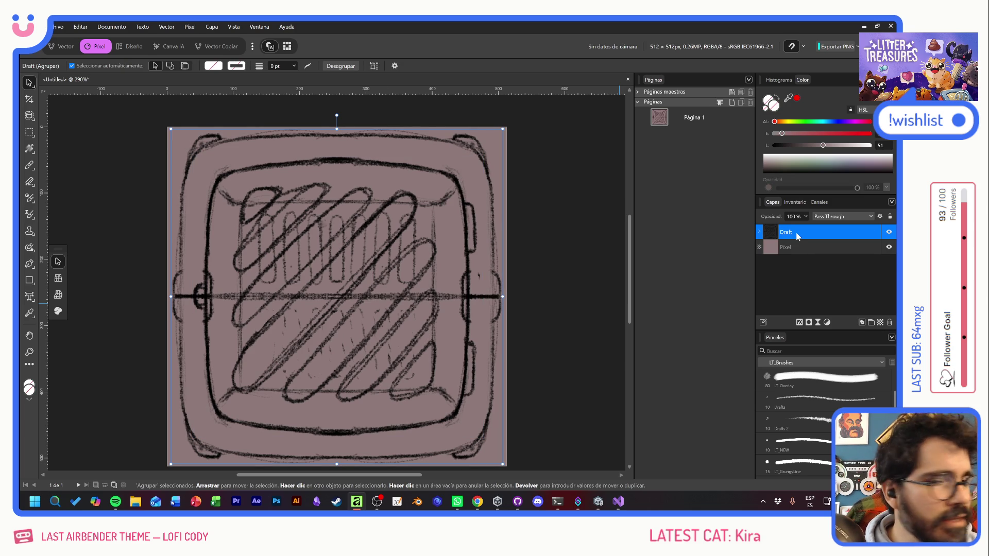
click(811, 281)
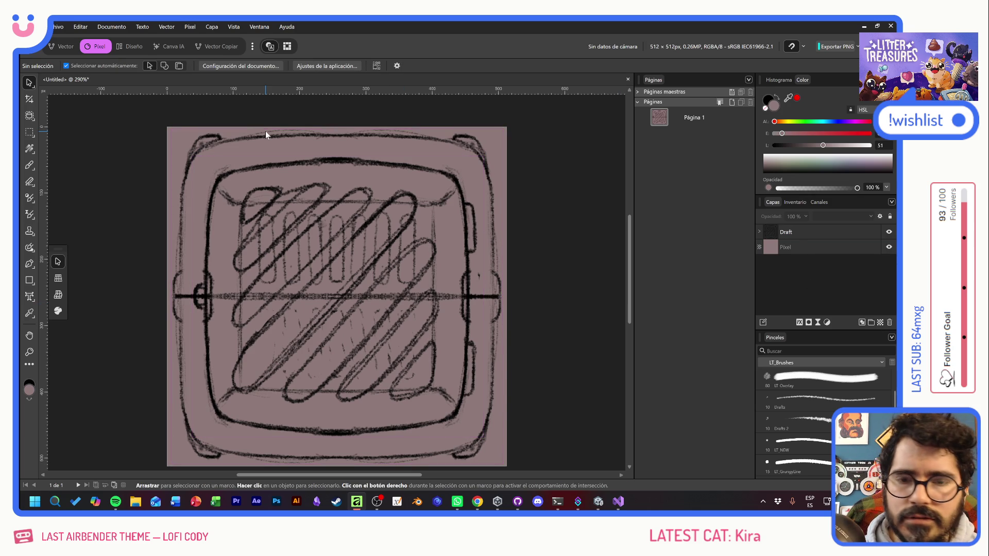
click(58, 27)
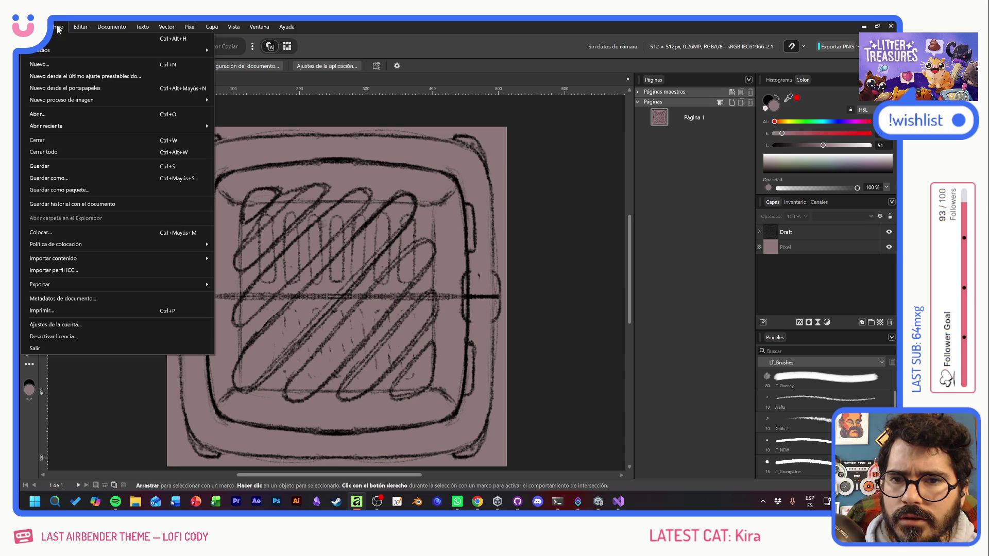
mouse_move(139, 127)
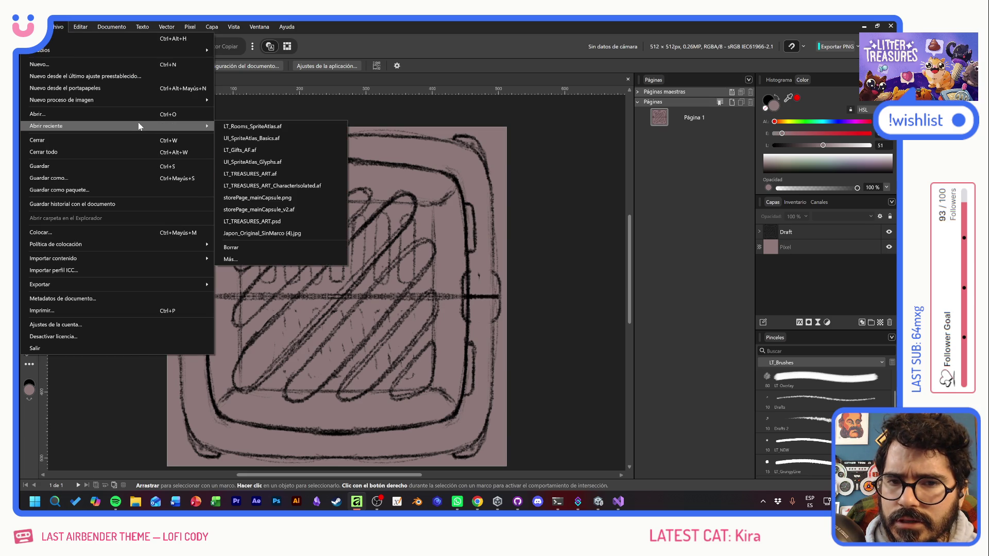
- Open LT_Gifts_AF from recent files after closing the mistakenly opened UI_SpriteAtlas_Basics
click(285, 137)
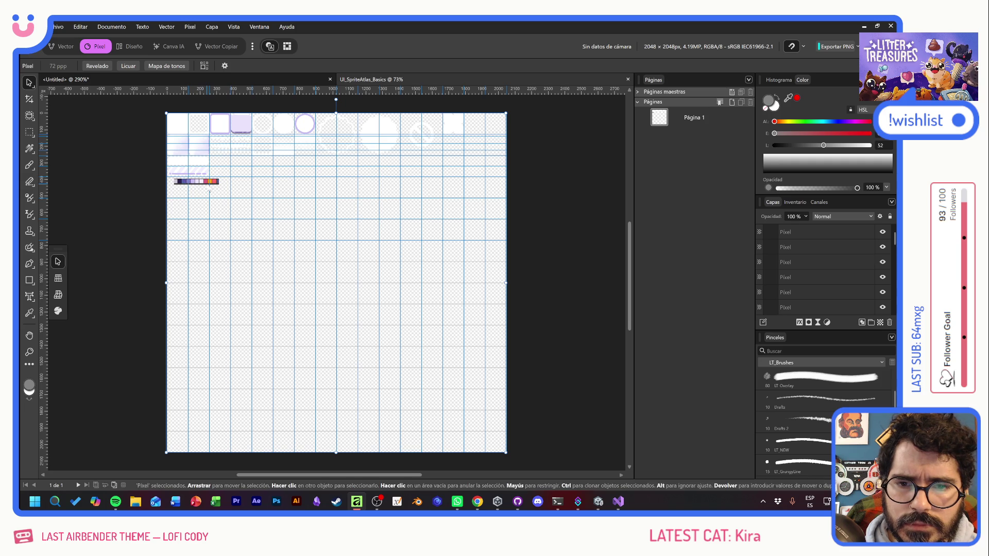
click(628, 79)
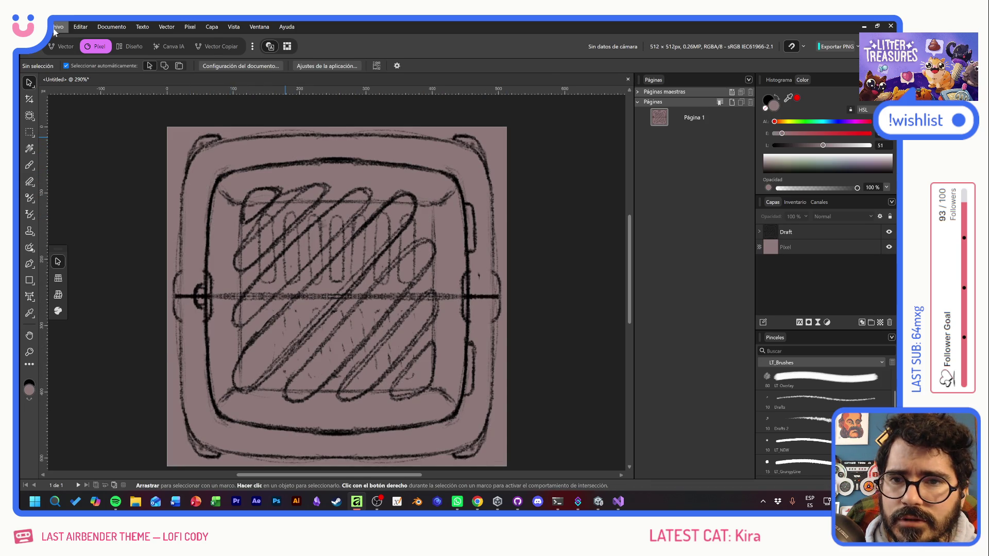
click(54, 29)
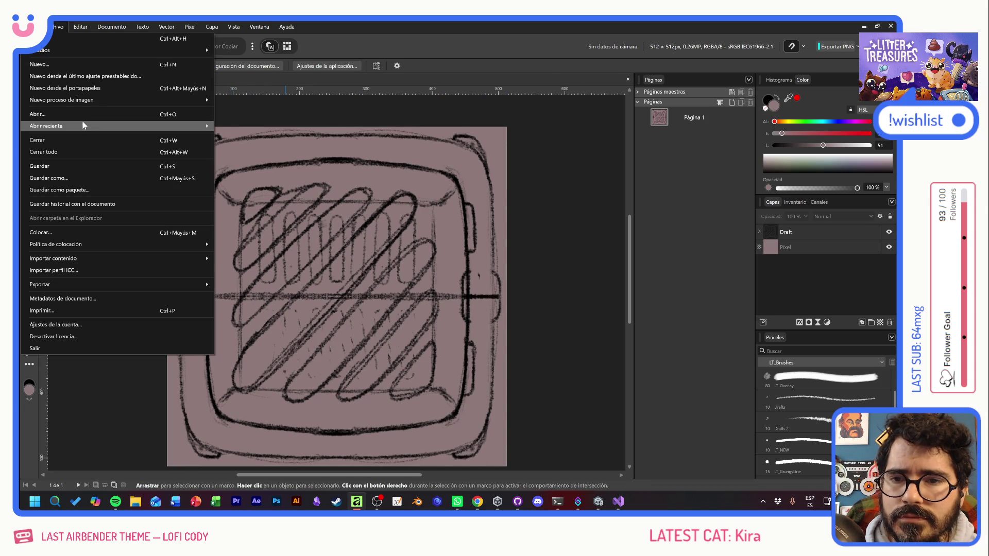
mouse_move(82, 126)
click(267, 150)
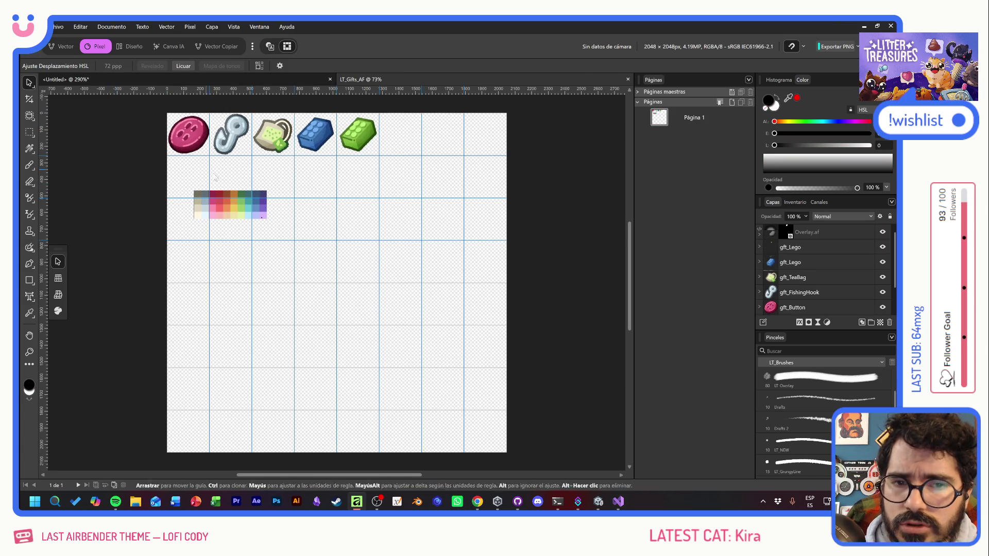
- Select the PALETA colour swatch image and return to the Untitled sketch
scroll(216, 193, up, 6)
click(264, 226)
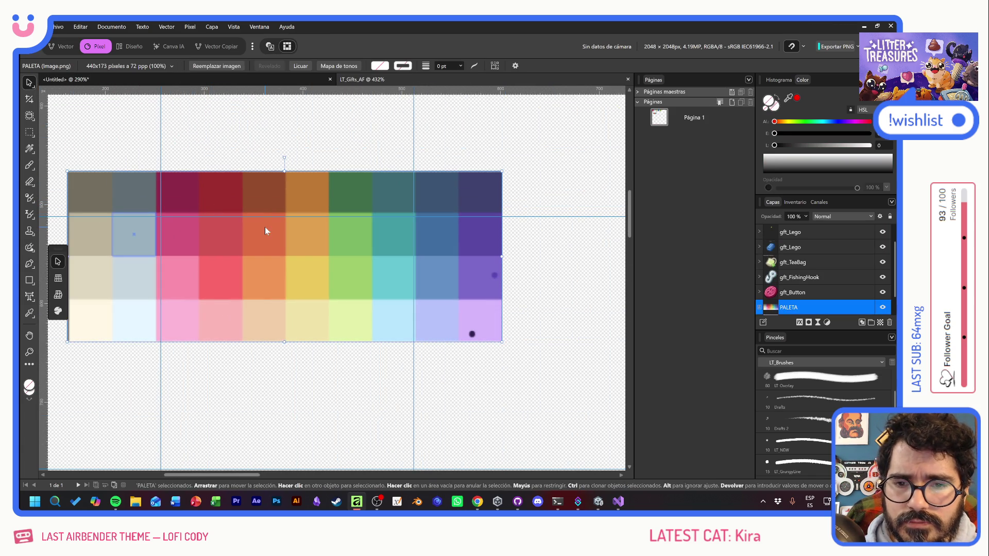
click(282, 79)
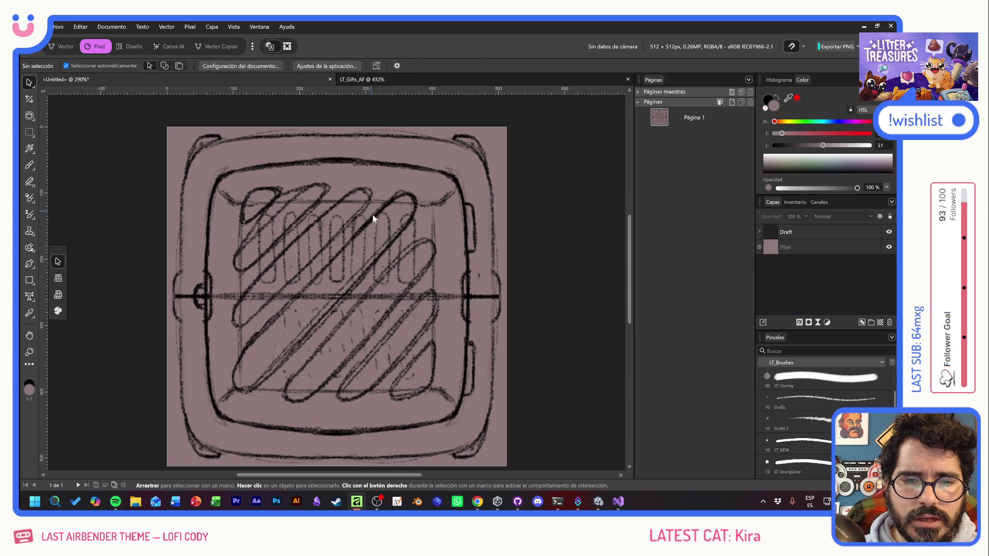
- Paste the PALETA swatch into the sketch, shrink it to about 68% and position it
key(ctrl+v)
mouse_move(416, 454)
mouse_down()
mouse_move(353, 293)
mouse_move(314, 289)
mouse_move(343, 340)
mouse_up()
drag(493, 320, 398, 360)
drag(293, 391, 310, 369)
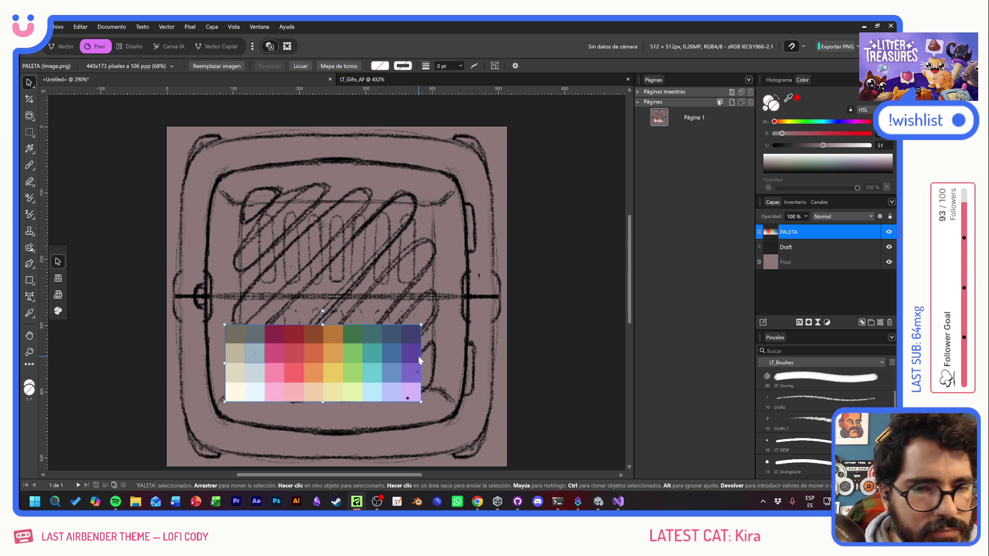
- Add an empty pixel layer and shrink the PALETA swatch further to about 36%
click(880, 323)
click(394, 343)
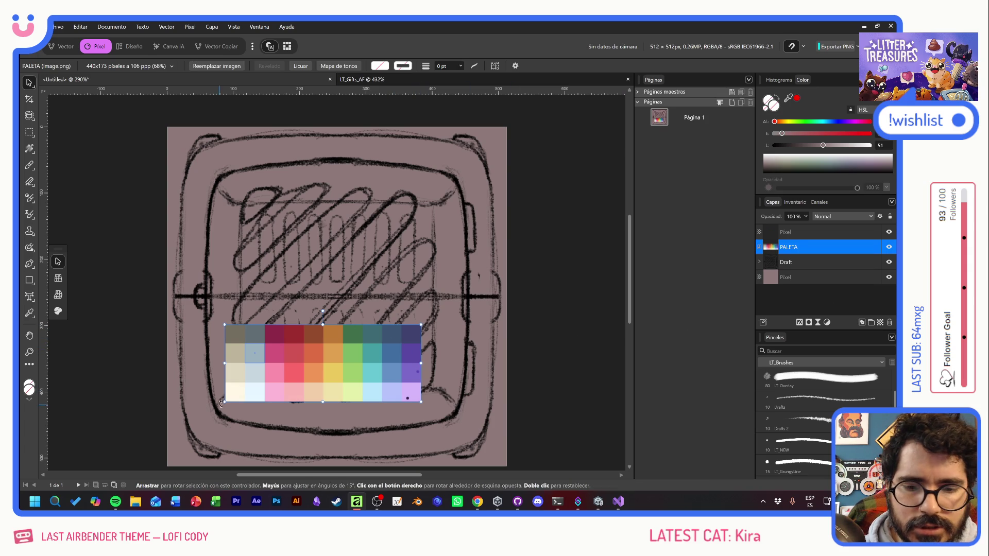
mouse_move(224, 401)
mouse_down()
mouse_move(317, 365)
mouse_move(401, 177)
mouse_move(322, 216)
mouse_move(360, 249)
mouse_move(346, 241)
mouse_up()
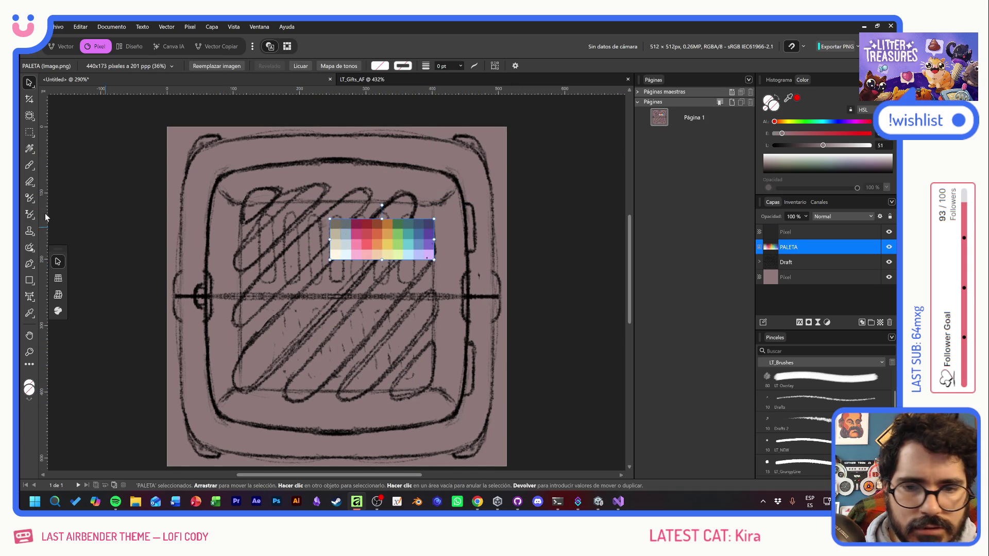
click(29, 165)
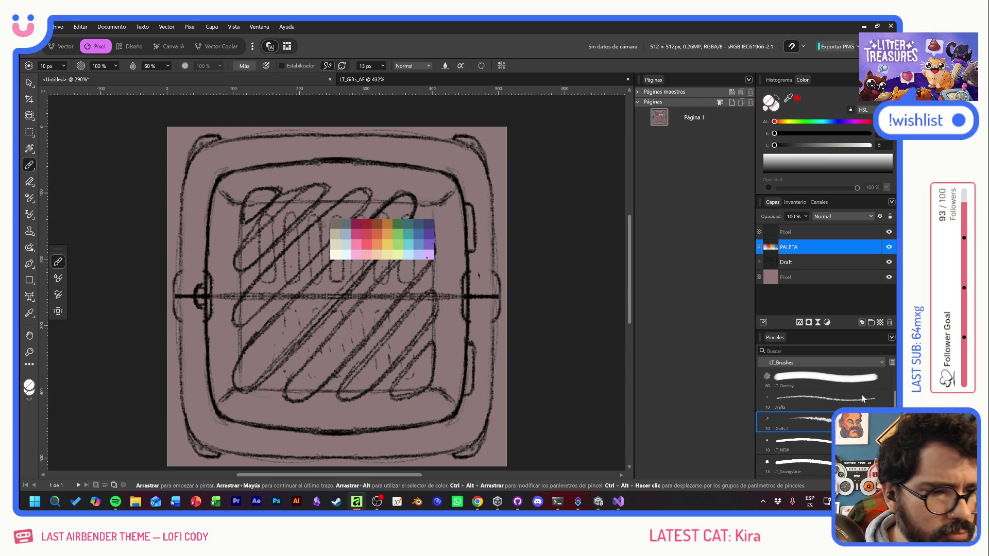
- Choose the LT_NEW brush in black, paint test strokes, and undo them
scroll(819, 451, down, 1)
click(806, 425)
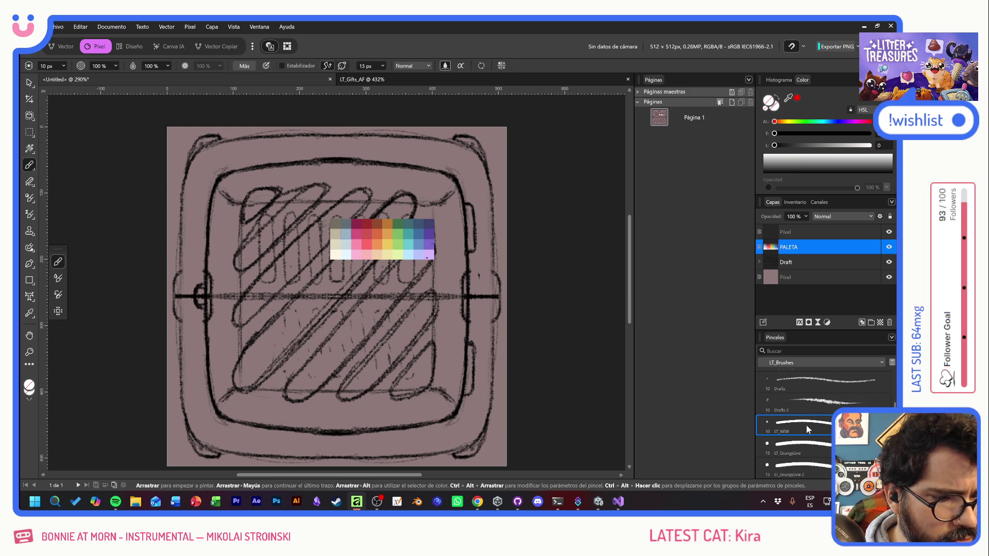
key(ctrl+shift+n)
drag(266, 231, 296, 221)
drag(348, 240, 237, 342)
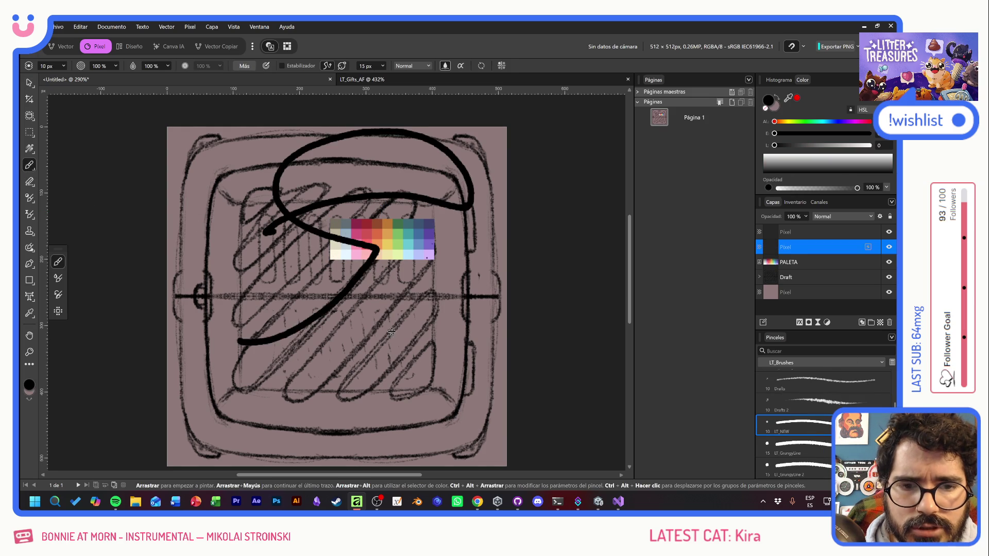
key(ctrl+z)
key(ctrl+z)
key(ctrl+z)
- Sample a pale blue-grey from the PALETA swatch and undo a test stroke with it
alt+click(346, 234)
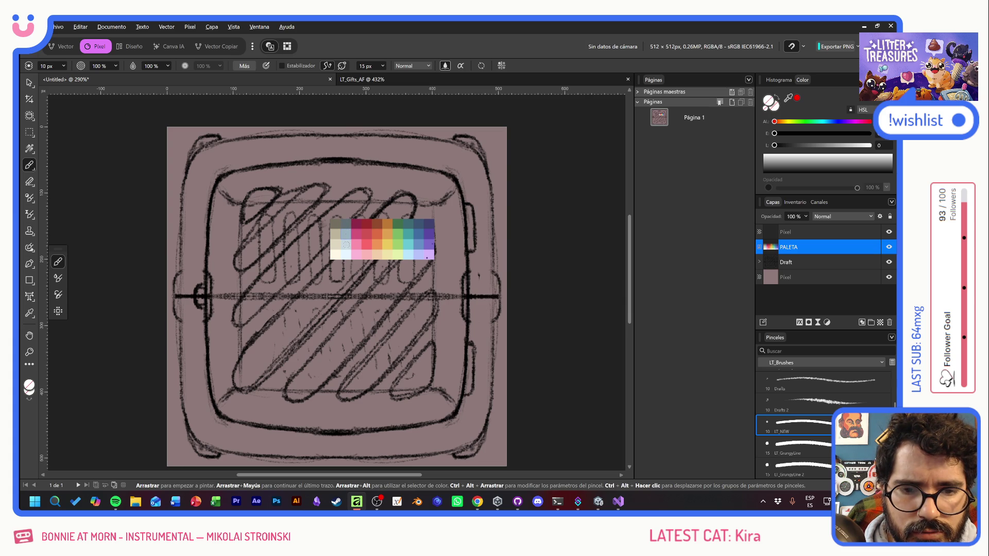
alt+click(345, 244)
drag(204, 305, 229, 410)
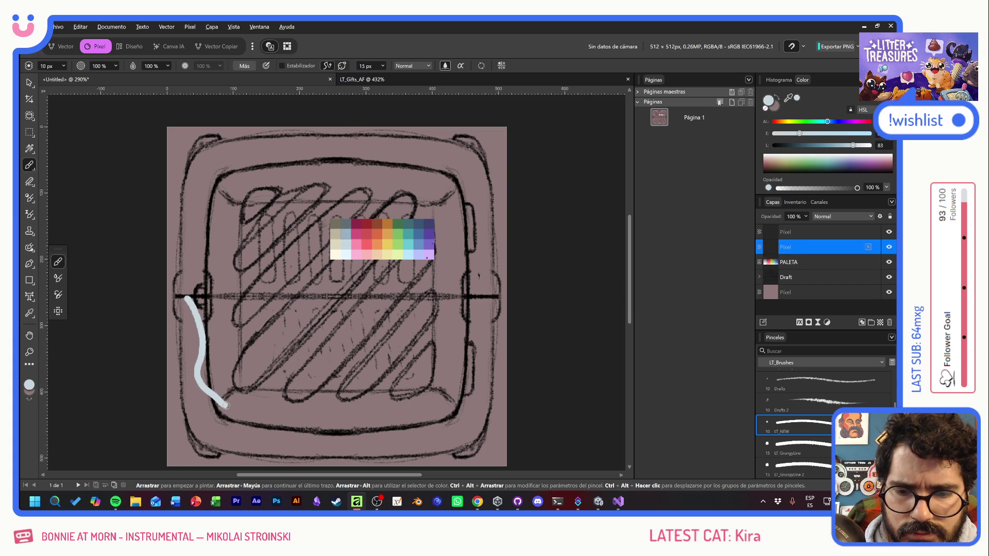
key(ctrl+z)
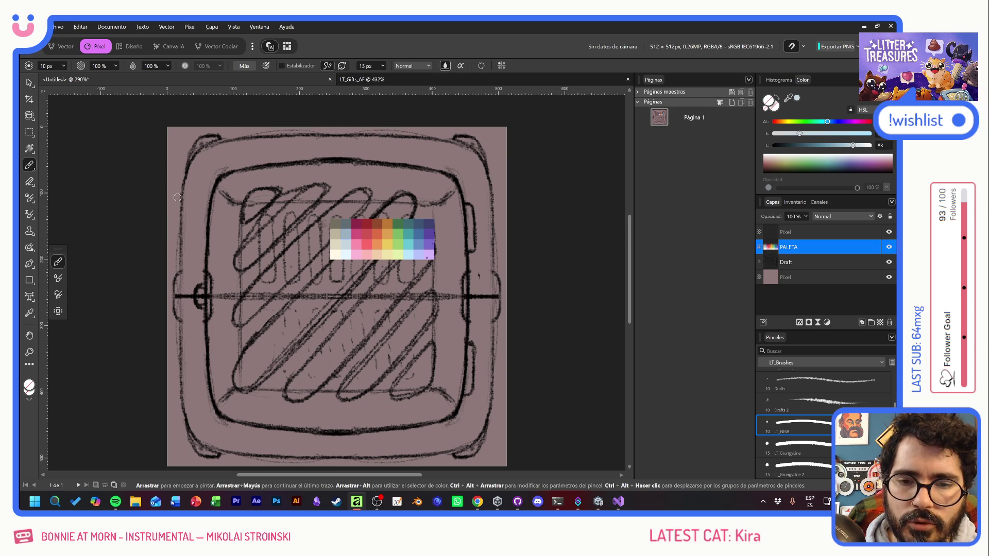
click(30, 83)
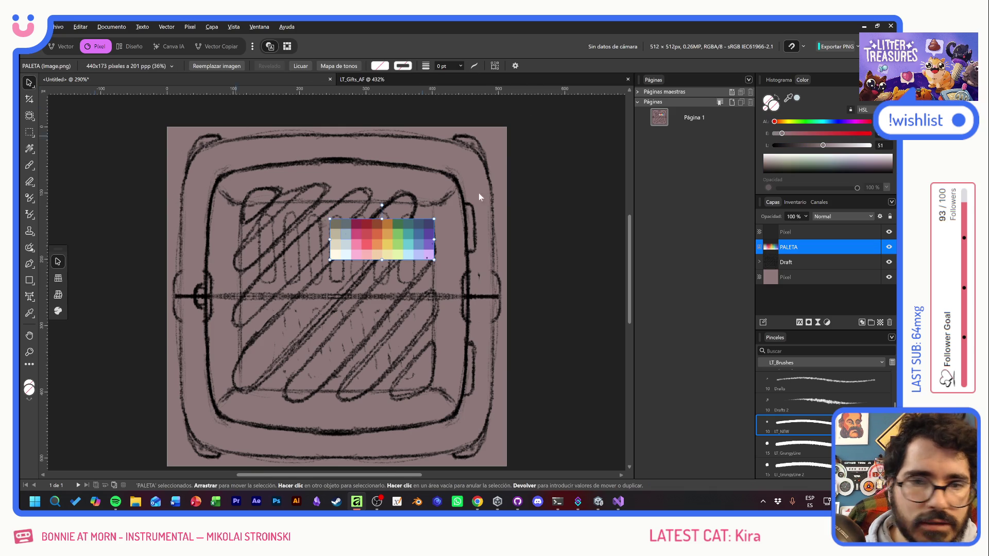
- Scale the Draft sketch group down slightly from its corner
click(802, 261)
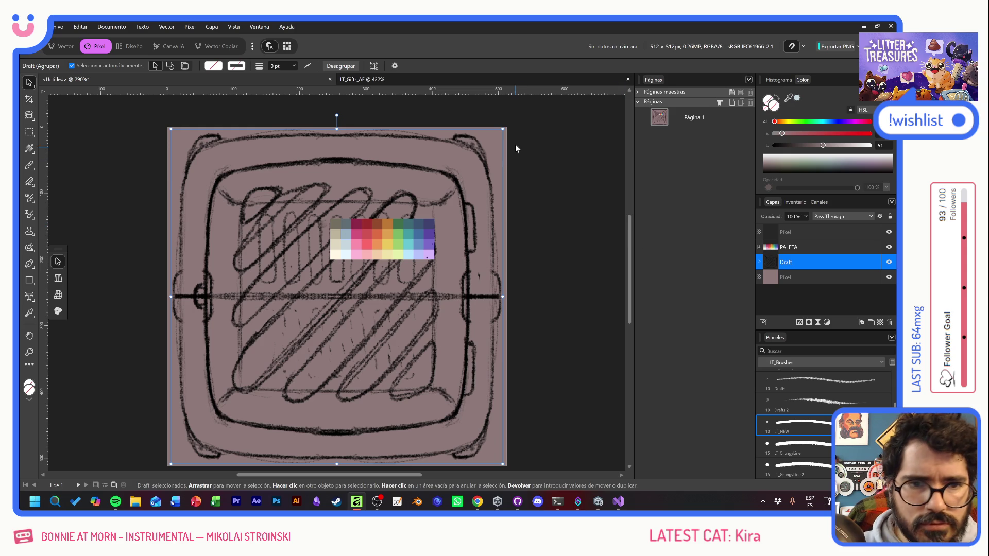
drag(503, 126, 494, 136)
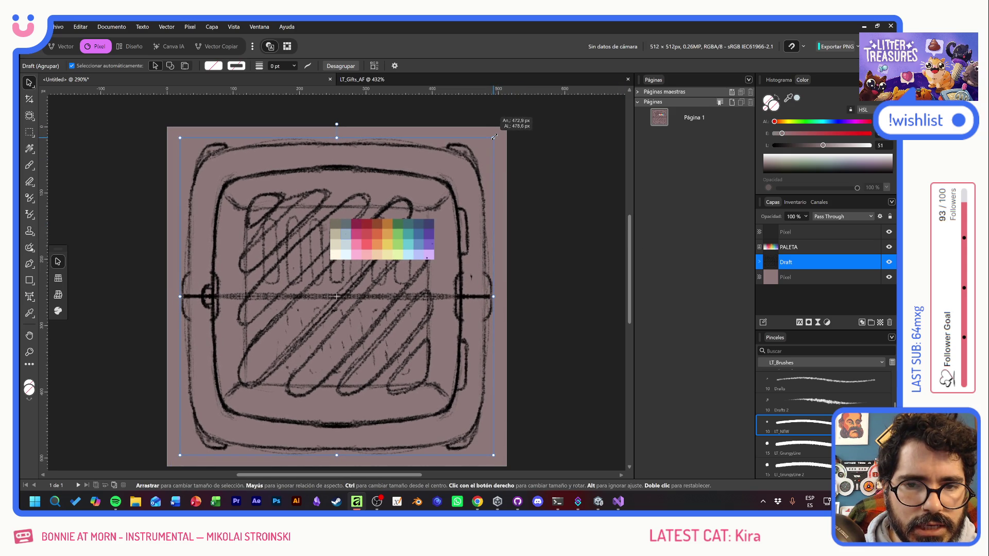
drag(494, 137, 494, 137)
- Paint two light test strokes with the brush and undo them
click(30, 165)
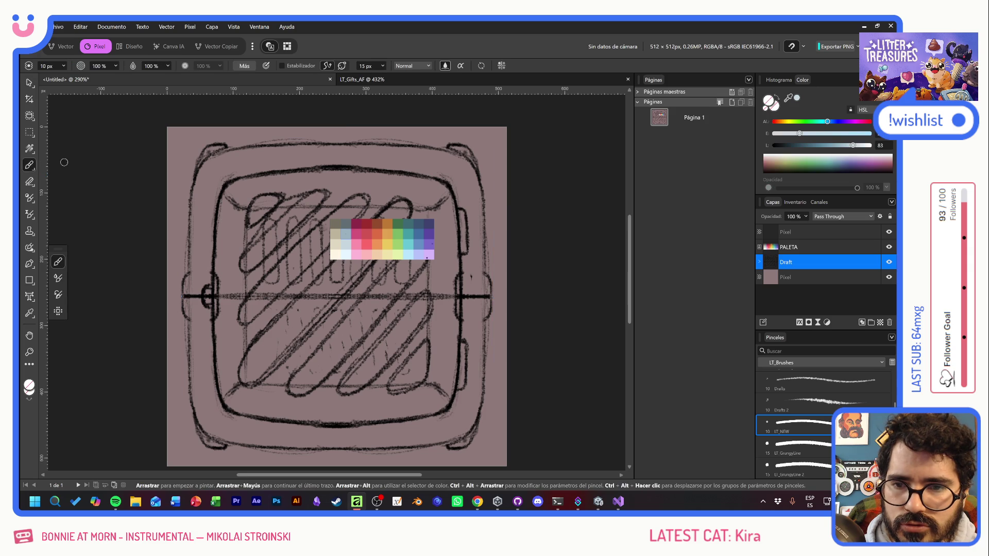
drag(237, 141, 186, 155)
mouse_move(187, 267)
mouse_down()
mouse_move(176, 300)
mouse_move(183, 420)
mouse_move(237, 456)
mouse_move(468, 454)
mouse_move(475, 441)
mouse_up()
key(ctrl+z)
key(ctrl+z)
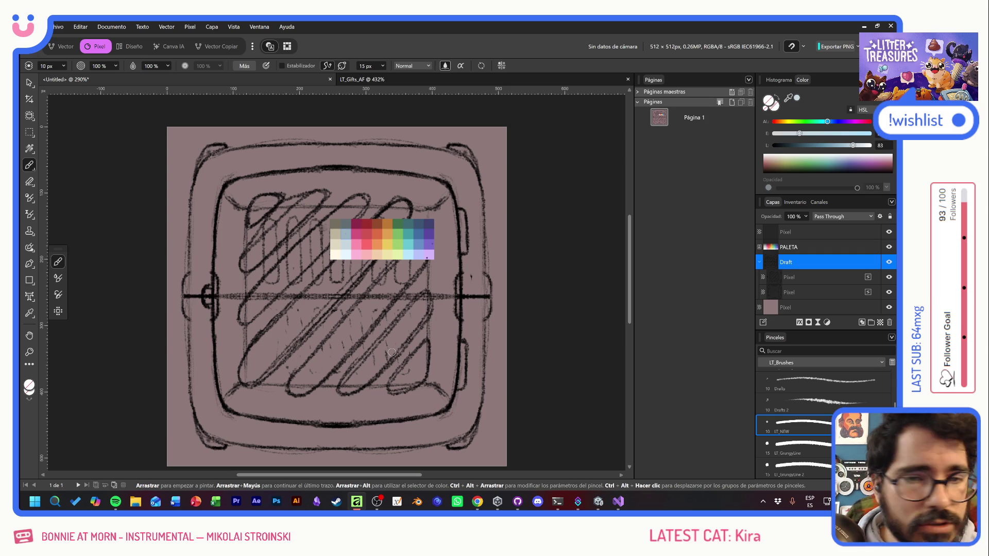
- Turn on brush Stabilizer and select the empty top pixel layer
click(282, 65)
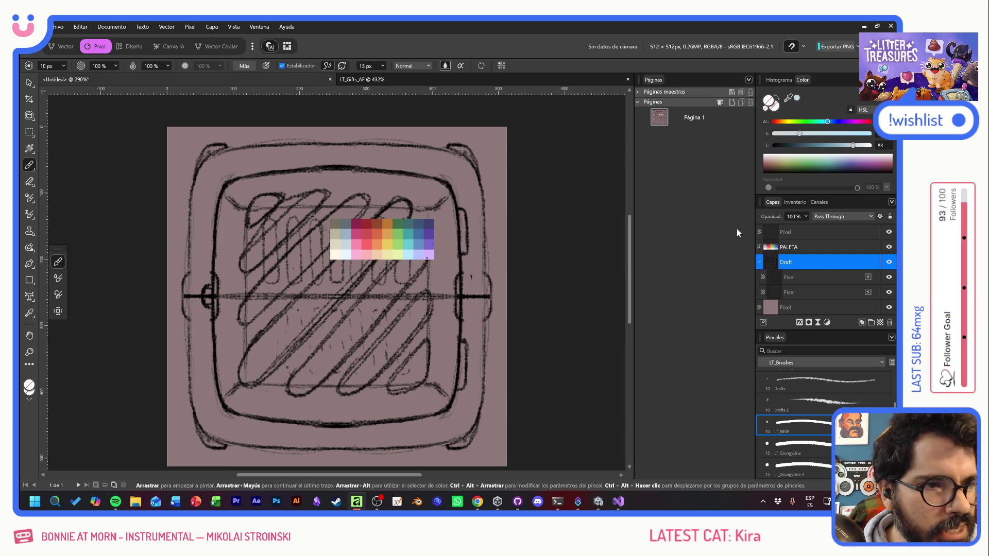
click(876, 234)
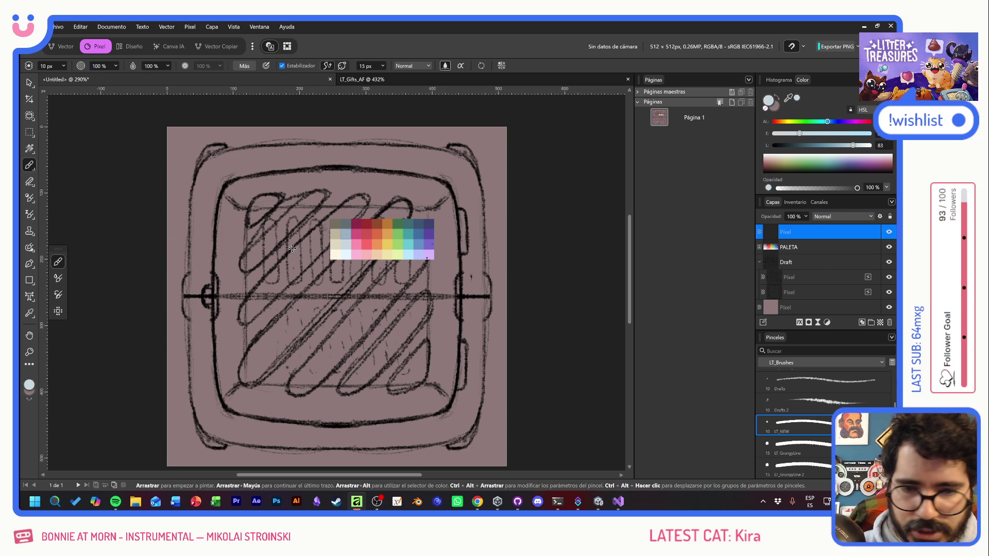
key(ctrl+s)
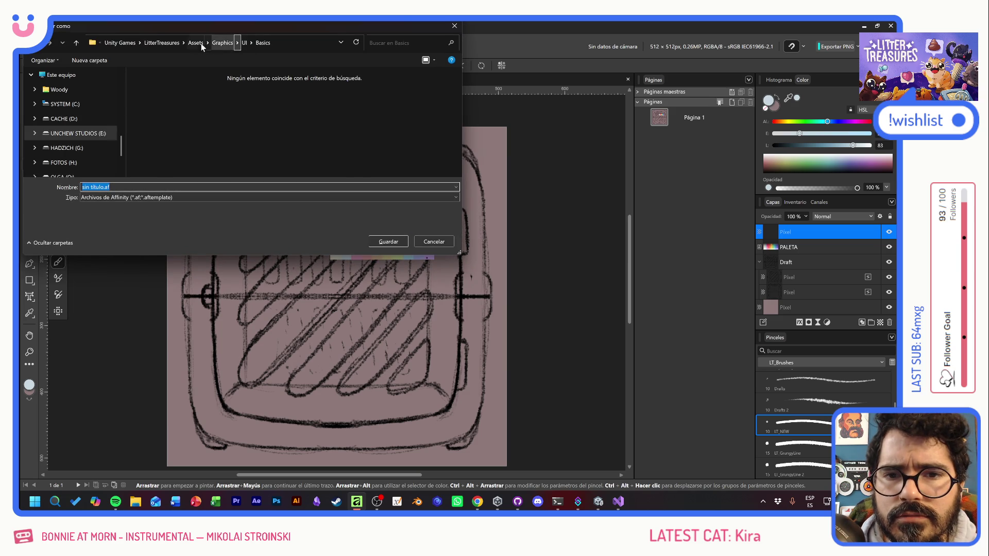
- Create a Shelter folder in LitterTreasures > Art and save the icon there as LT_Shelter_Kennel
click(196, 44)
click(249, 45)
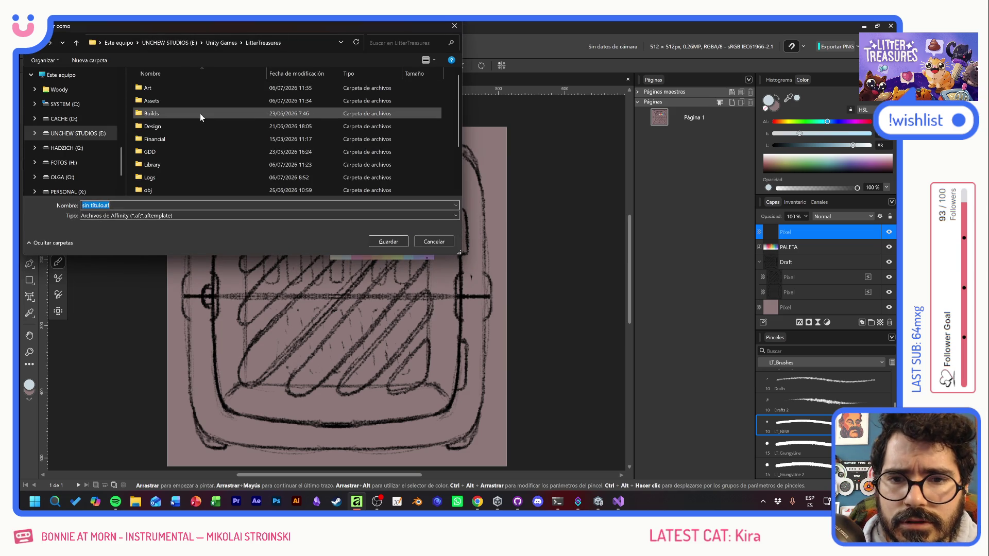
double_click(181, 88)
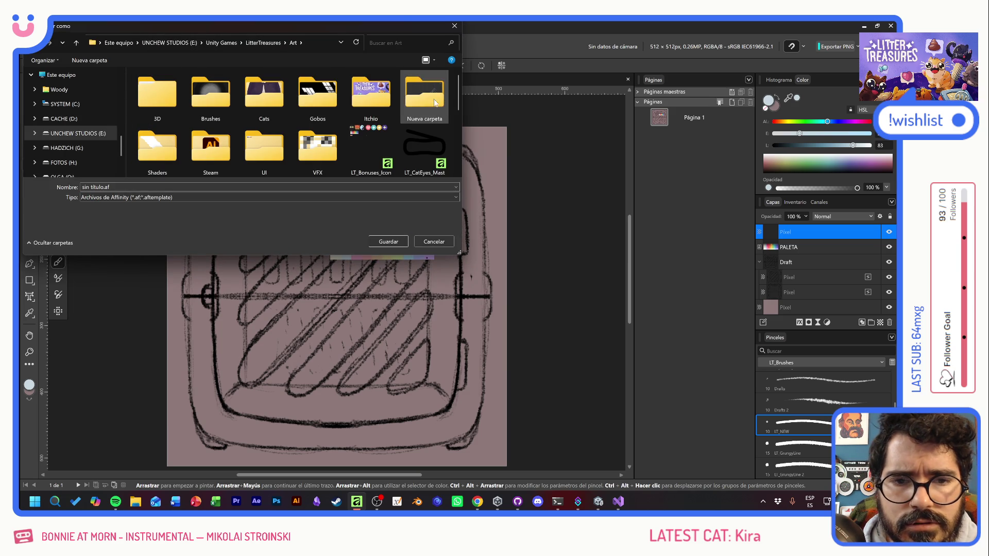
click(89, 60)
text(Shelter)
key(Return)
key(Return)
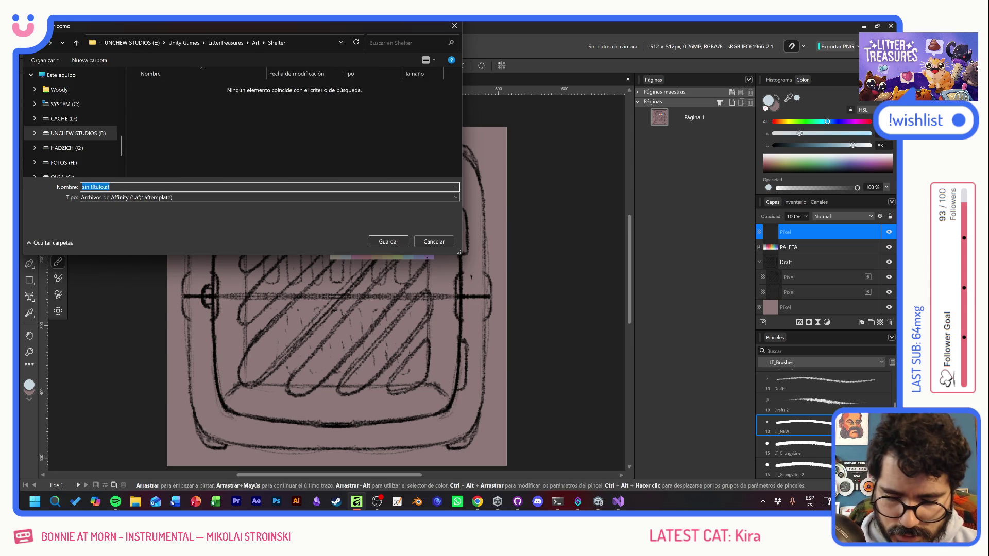
text(LT_Shelter_Kennel)
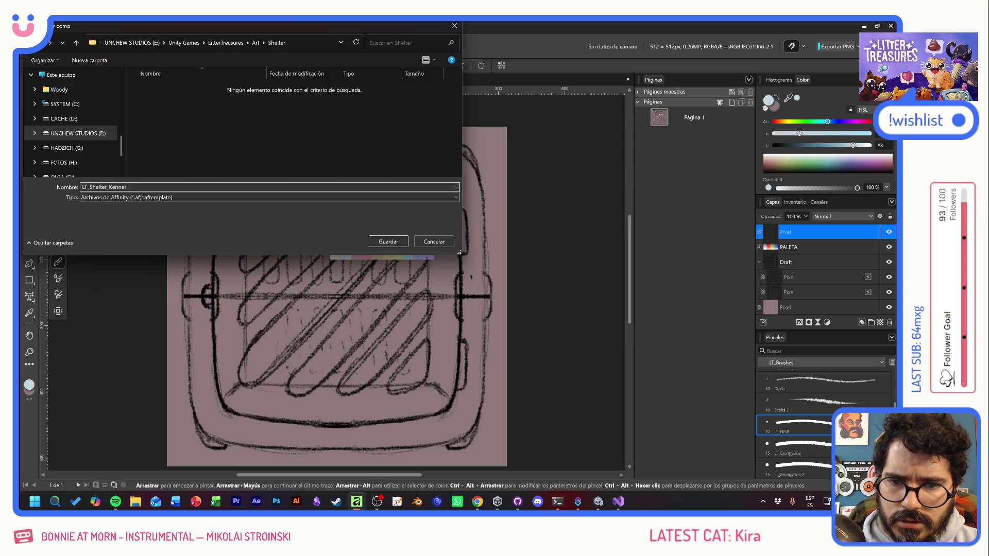
key(Return)
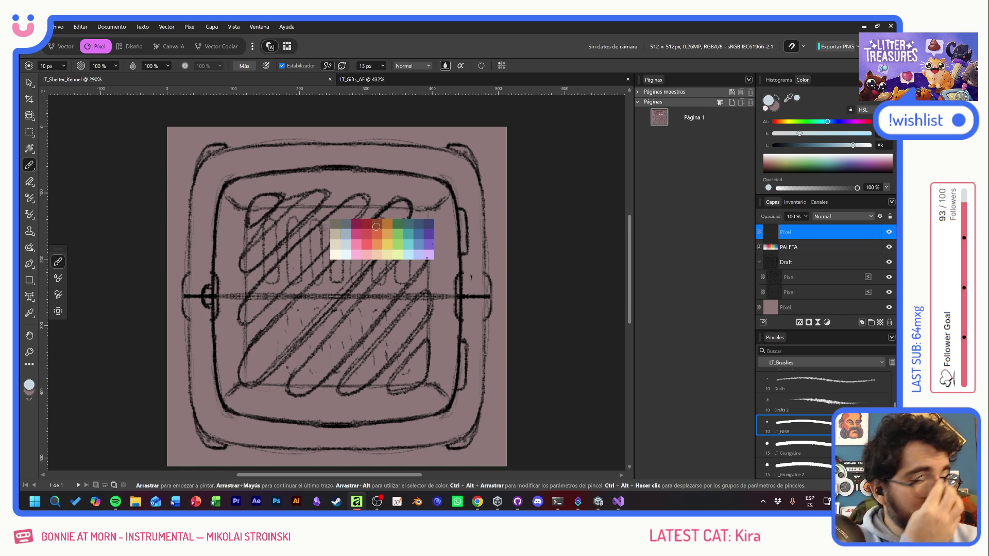
- Lower the Draft sketch layer's opacity to a faint guide, then select the top pixel layer
mouse_move(223, 162)
mouse_down()
mouse_move(206, 198)
mouse_move(208, 257)
mouse_up()
key(ctrl+z)
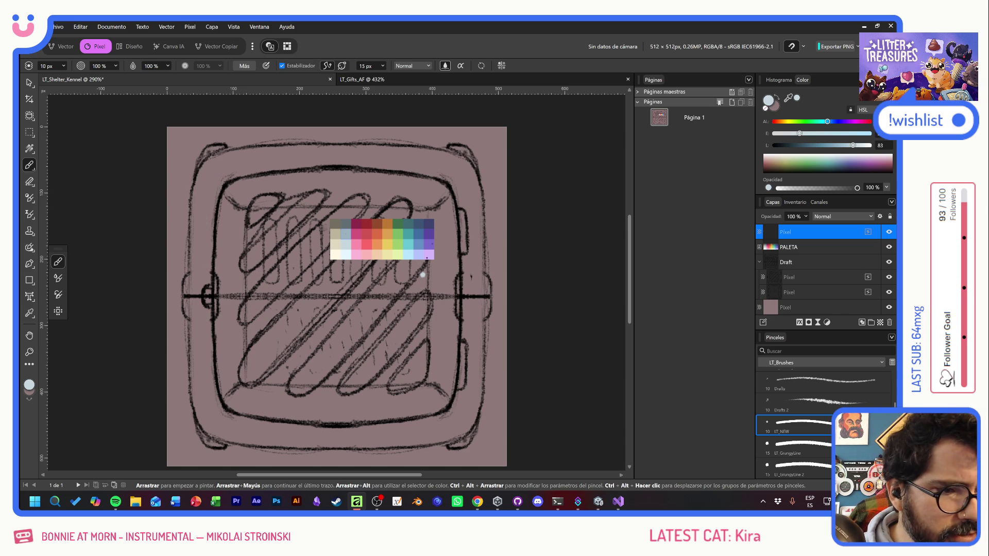
click(809, 262)
drag(781, 224, 754, 215)
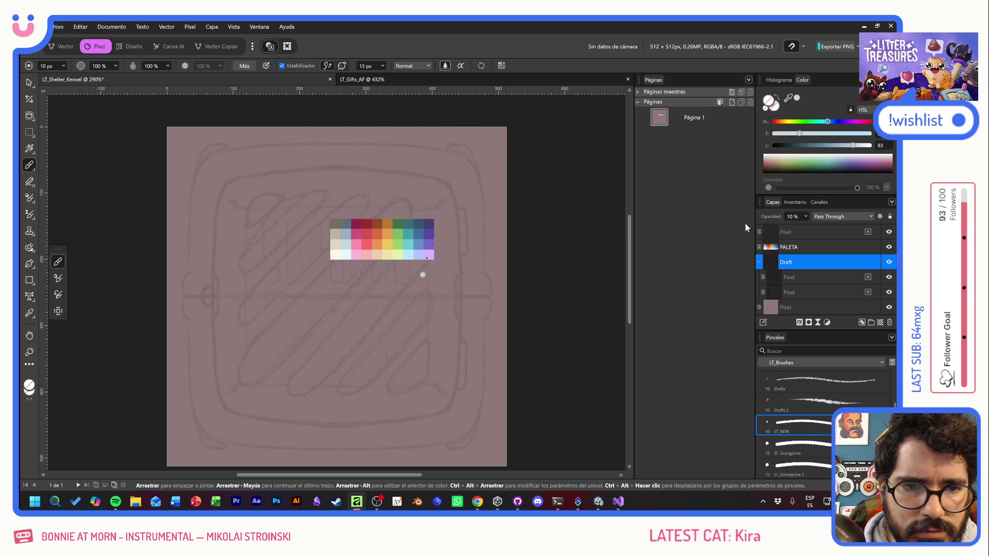
click(819, 233)
- Paint the crate's left side as a light-blue curved stroke
mouse_move(226, 171)
mouse_down()
mouse_move(210, 195)
mouse_move(217, 366)
mouse_up()
key(ctrl+z)
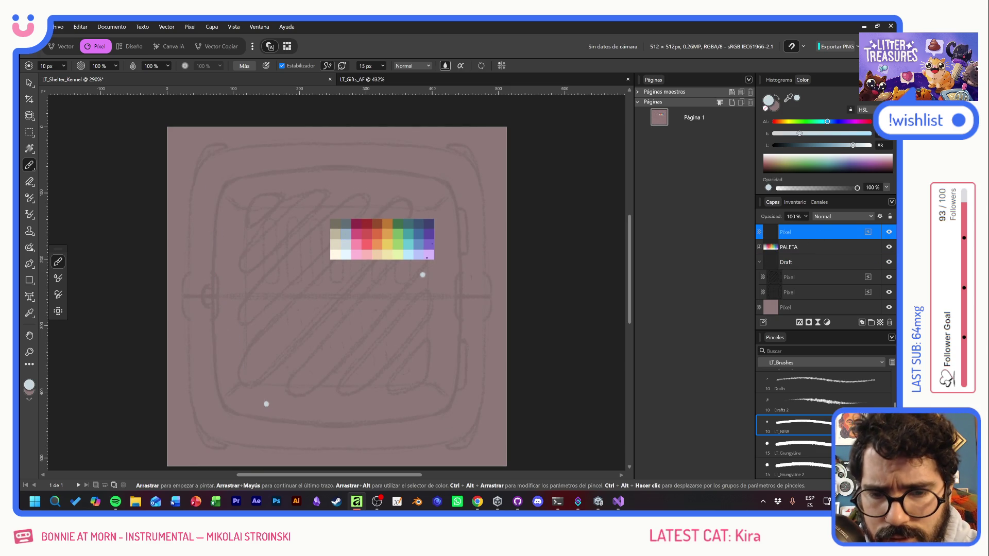
mouse_move(192, 313)
mouse_down()
mouse_move(196, 409)
mouse_move(206, 433)
mouse_move(237, 436)
mouse_up()
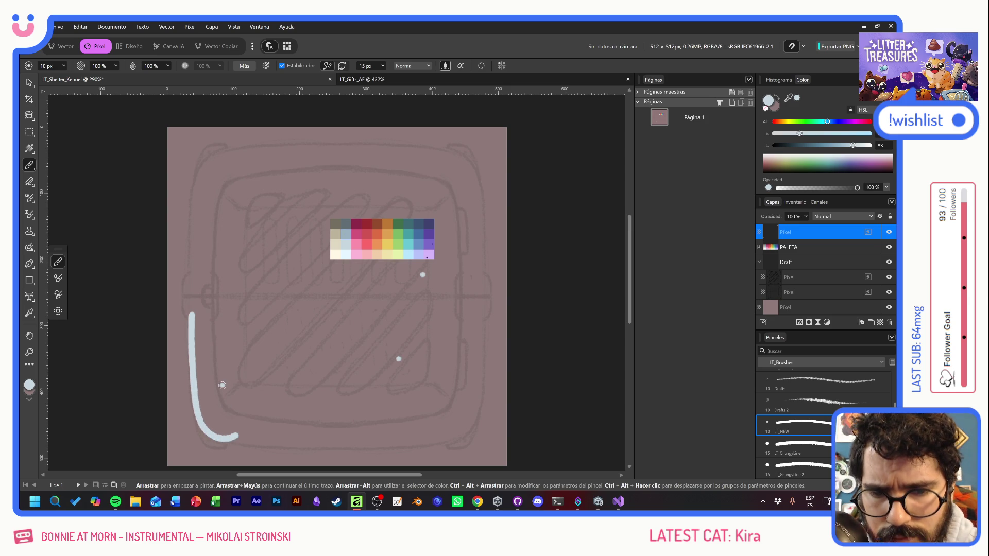
drag(191, 314, 184, 307)
key(ctrl+z)
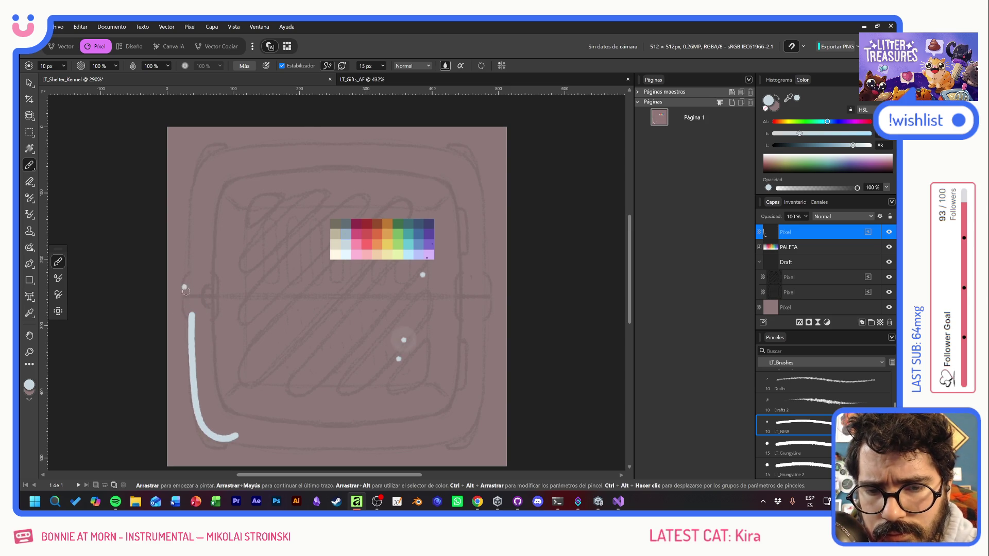
mouse_move(189, 299)
mouse_down()
mouse_move(197, 315)
mouse_move(185, 288)
mouse_move(206, 269)
mouse_move(191, 261)
mouse_move(195, 195)
mouse_move(206, 163)
mouse_move(229, 150)
mouse_up()
key(ctrl+z)
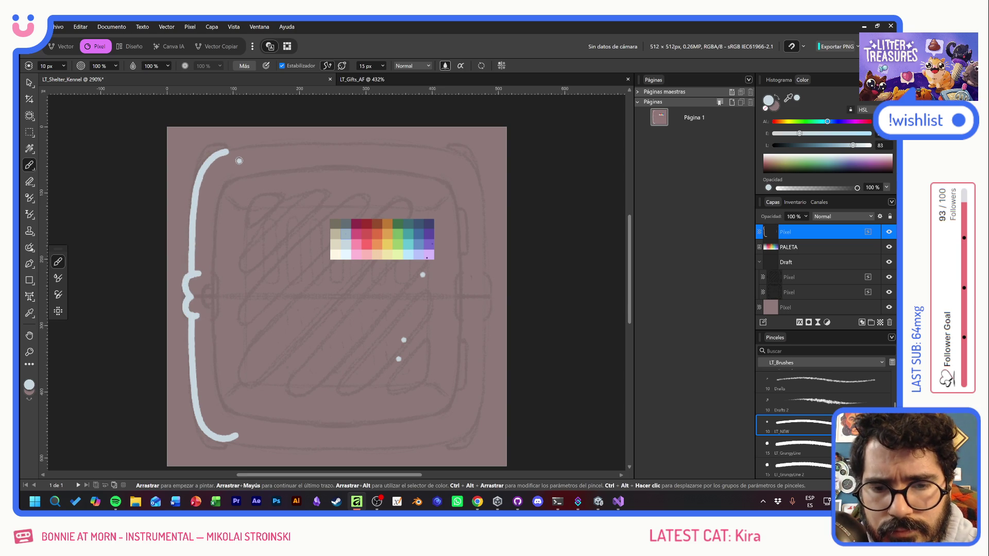
- Paint the crate's right side with a curved top corner and a latch hook below
mouse_move(437, 149)
mouse_down()
mouse_move(465, 163)
mouse_move(472, 182)
mouse_move(480, 286)
mouse_up()
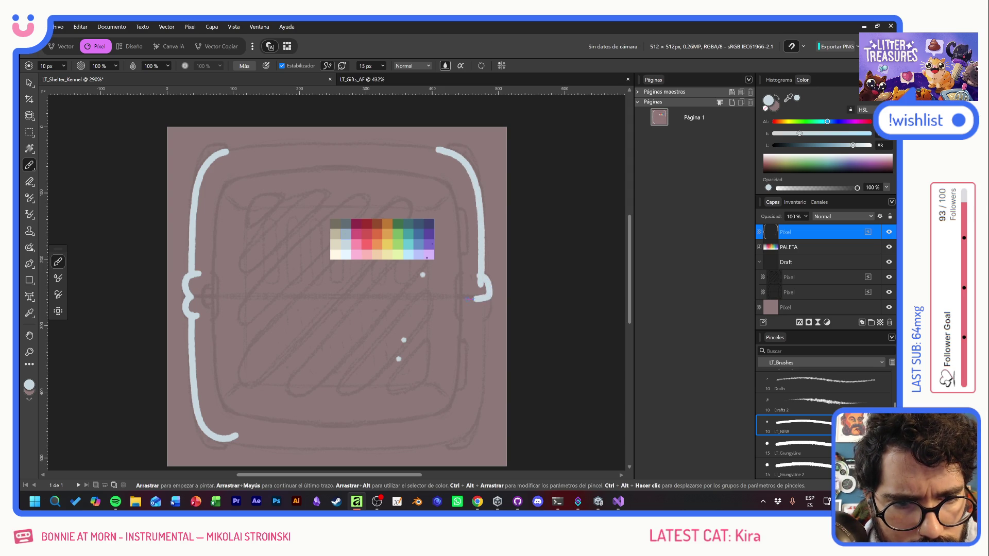
mouse_move(482, 276)
mouse_down()
mouse_move(488, 288)
mouse_move(471, 298)
mouse_up()
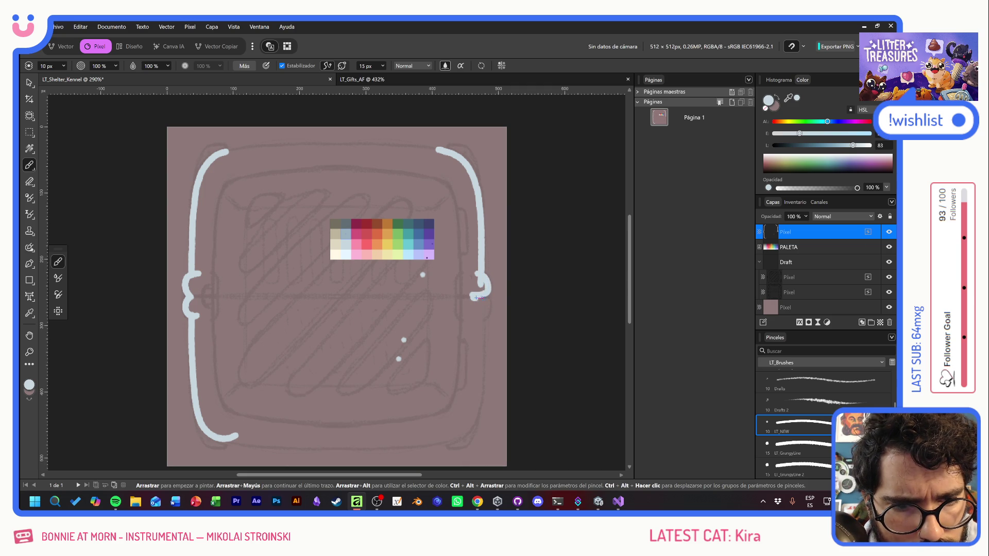
drag(488, 309, 473, 323)
click(411, 344)
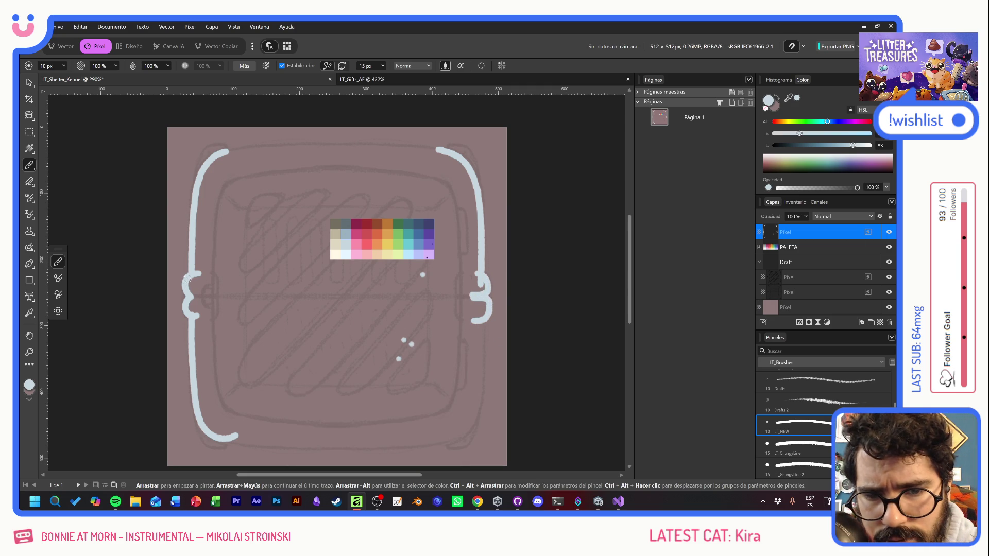
- Complete the outer light-blue outline: left bump, right side, bottom edge and top edge
mouse_move(184, 285)
mouse_down()
mouse_move(187, 313)
mouse_move(196, 316)
mouse_move(188, 303)
mouse_move(205, 308)
mouse_up()
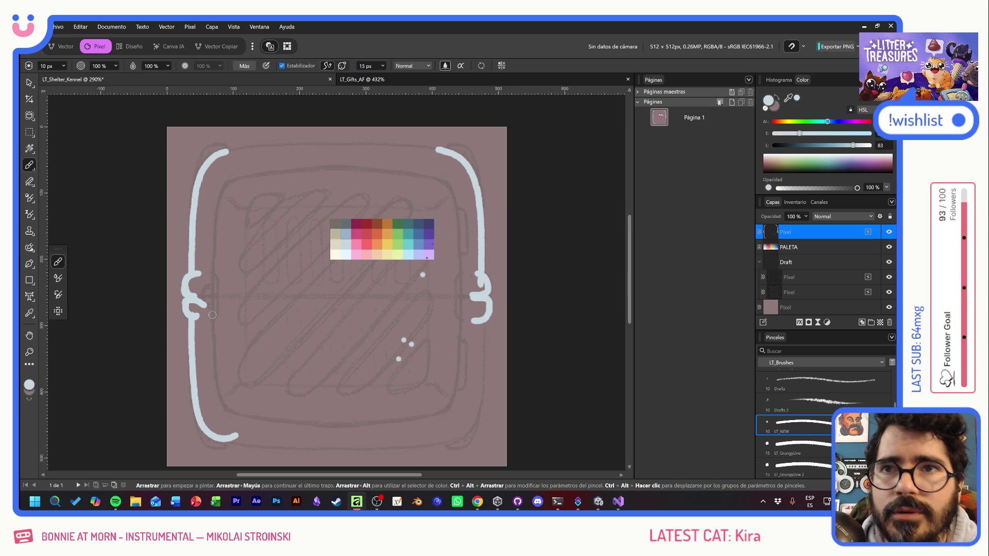
mouse_move(482, 316)
mouse_down()
mouse_move(478, 408)
mouse_move(448, 440)
mouse_up()
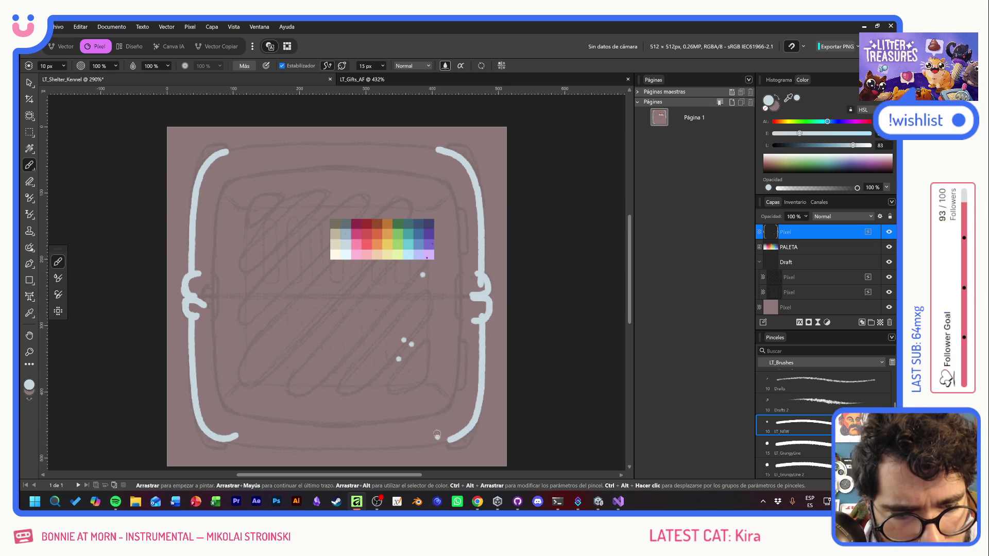
mouse_move(209, 434)
mouse_down()
mouse_move(394, 447)
mouse_move(459, 430)
mouse_up()
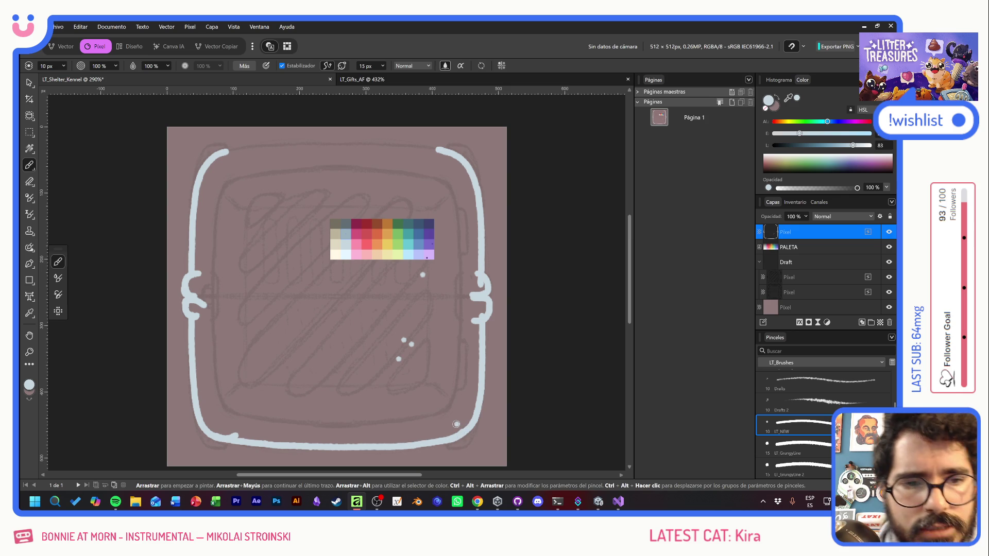
mouse_move(439, 150)
mouse_down()
mouse_move(247, 145)
mouse_move(194, 187)
mouse_up()
key(ctrl+z)
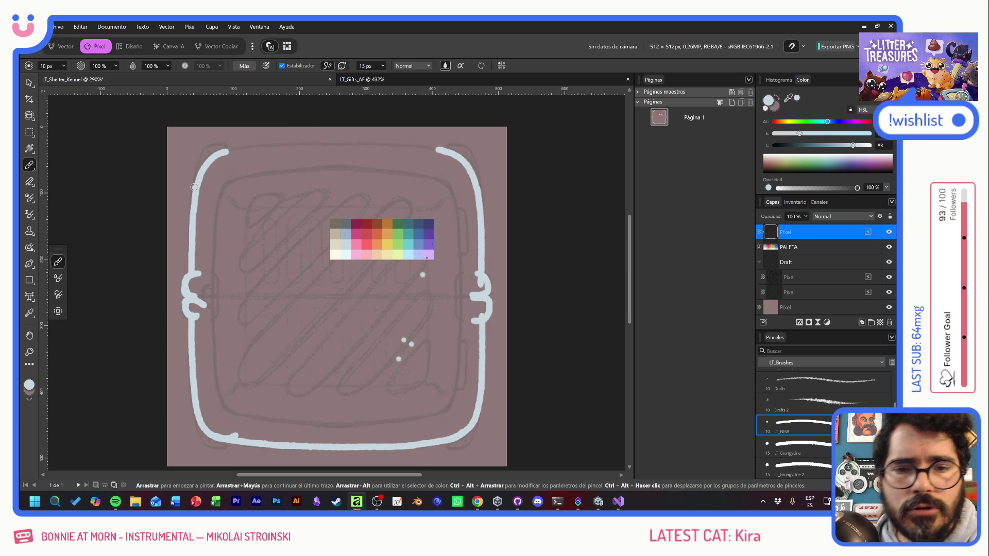
mouse_move(216, 153)
mouse_down()
mouse_move(347, 145)
mouse_move(460, 158)
mouse_move(389, 146)
mouse_move(330, 150)
mouse_up()
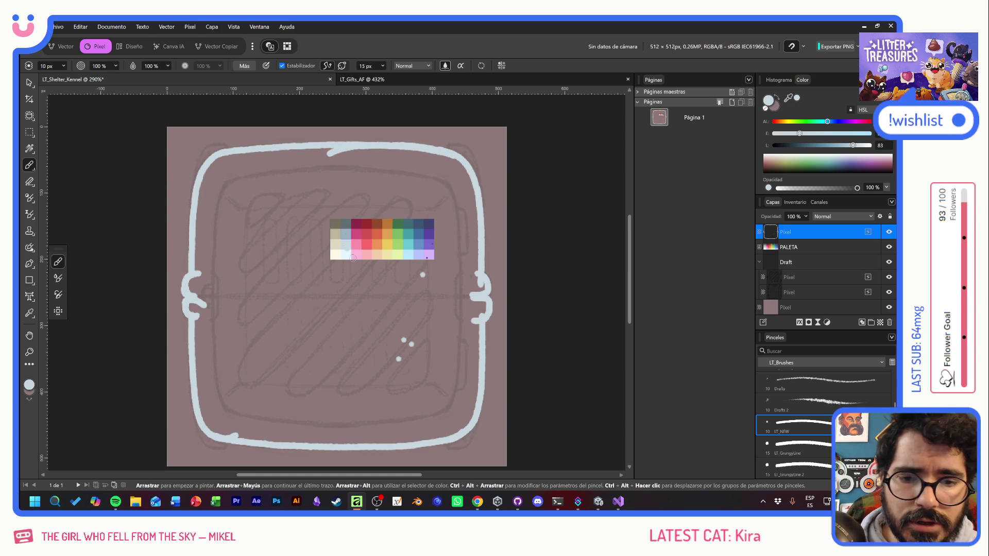
click(889, 248)
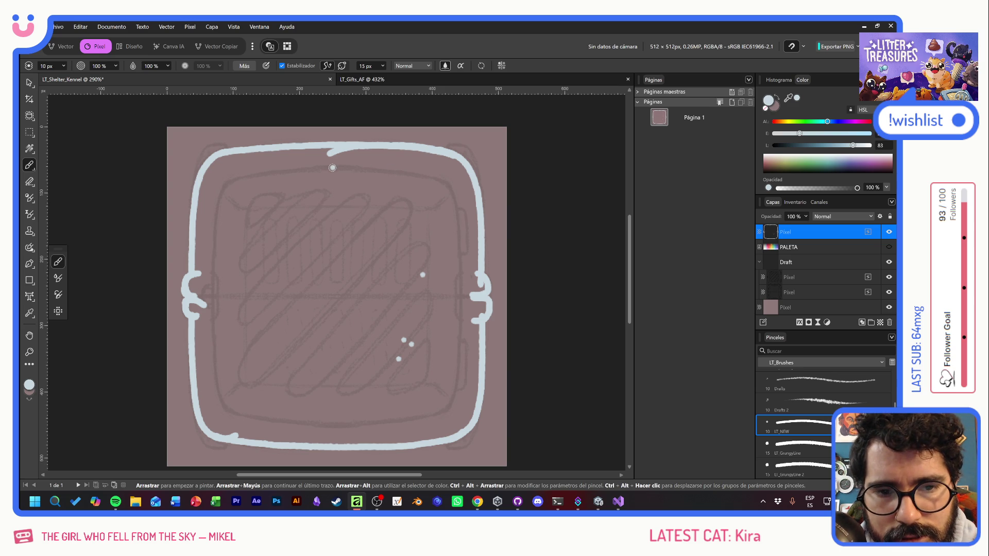
- Draw the inner light-blue outline along the top, right, bottom and left sides
mouse_move(332, 167)
mouse_down()
mouse_move(408, 170)
mouse_move(452, 193)
mouse_move(468, 309)
mouse_move(455, 397)
mouse_move(431, 422)
mouse_up()
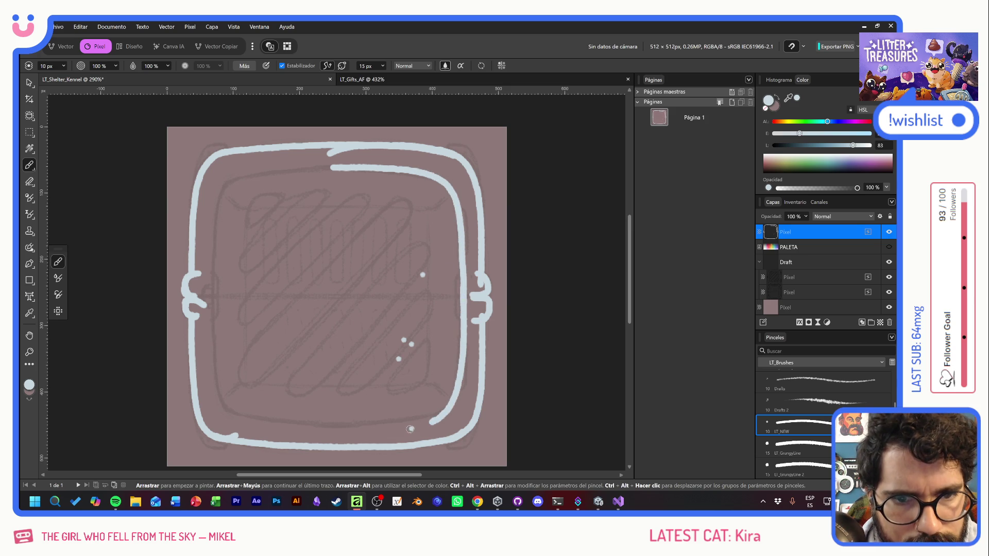
mouse_move(461, 374)
mouse_down()
mouse_move(451, 407)
mouse_move(434, 418)
mouse_move(316, 425)
mouse_move(225, 403)
mouse_move(210, 351)
mouse_up()
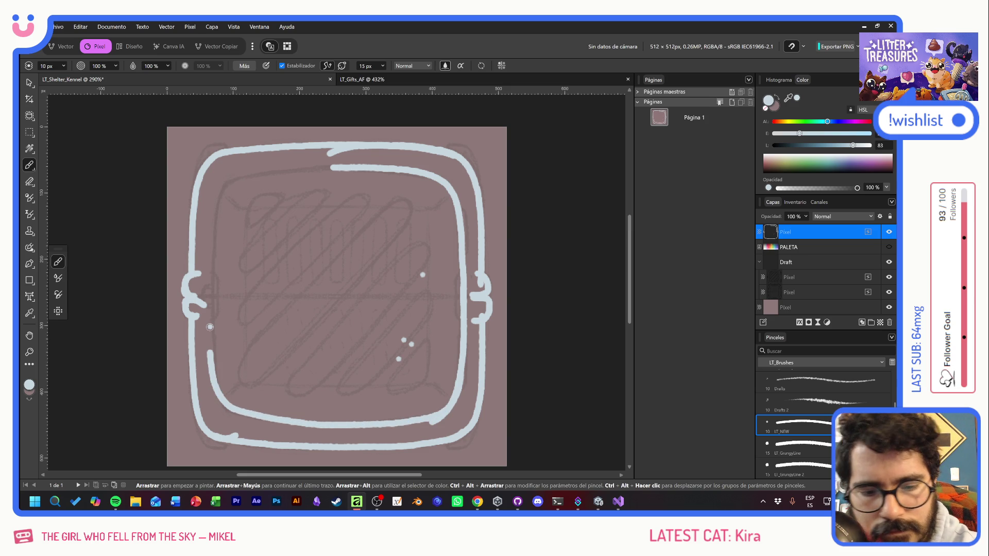
key(ctrl+z)
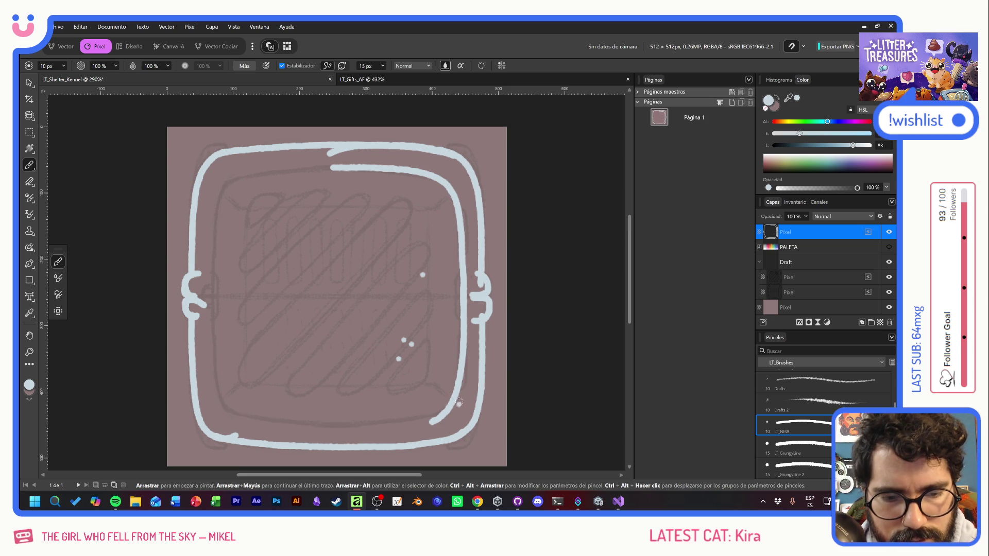
mouse_move(457, 392)
mouse_down()
mouse_move(432, 421)
mouse_move(253, 418)
mouse_move(211, 385)
mouse_move(200, 337)
mouse_up()
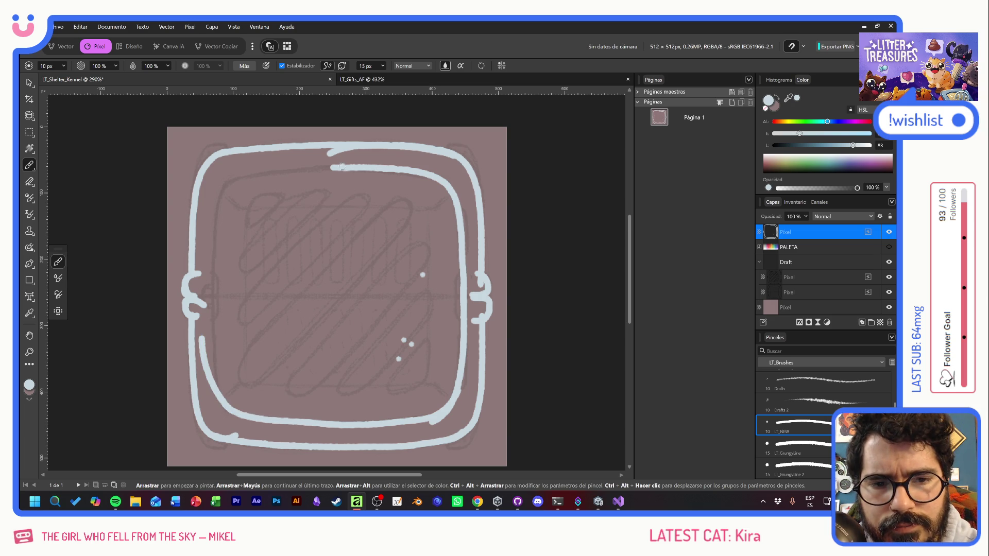
mouse_move(328, 167)
mouse_down()
mouse_move(244, 177)
mouse_move(215, 196)
mouse_move(206, 227)
mouse_up()
mouse_move(246, 174)
mouse_down()
mouse_move(221, 190)
mouse_move(205, 318)
mouse_up()
key(ctrl+z)
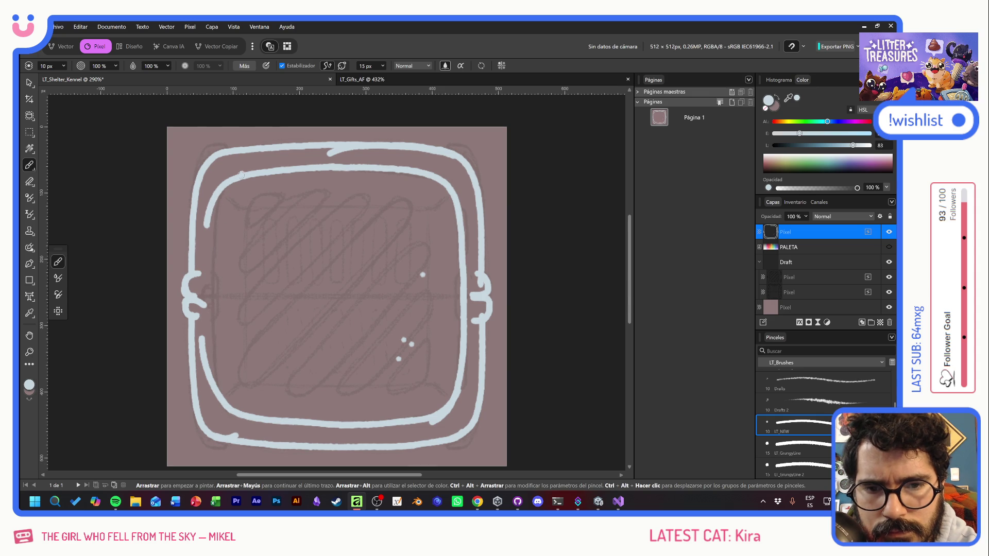
drag(217, 206, 206, 323)
key(ctrl+z)
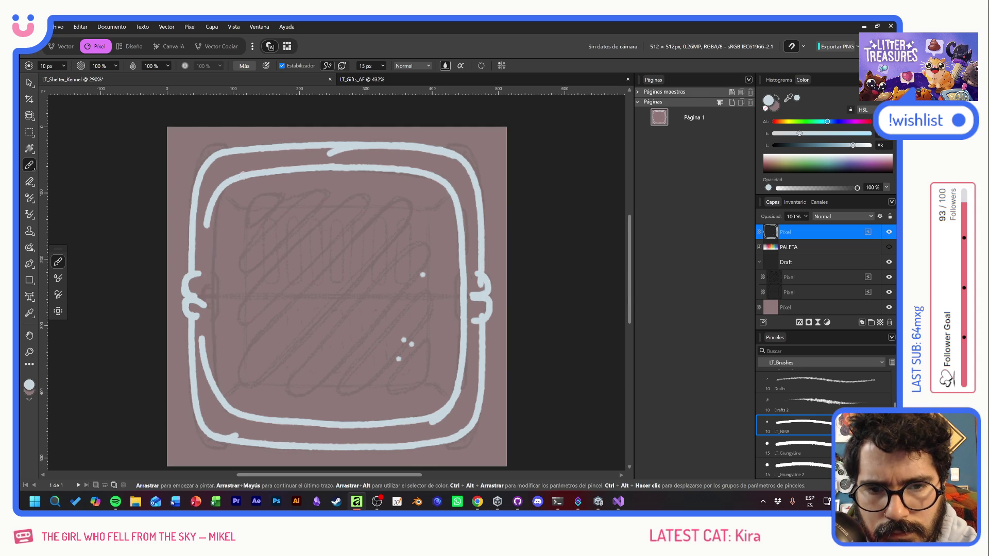
mouse_move(244, 175)
mouse_down()
mouse_move(221, 195)
mouse_move(213, 246)
mouse_move(216, 369)
mouse_move(235, 421)
mouse_move(308, 433)
mouse_up()
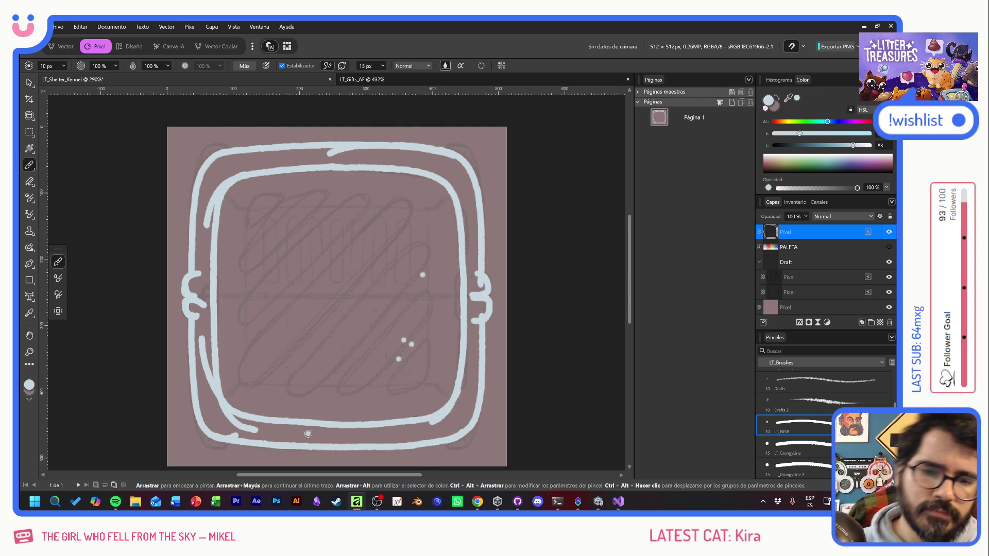
- With stabilisation off, fill the left side's middle bump, then switch windows as Affinity hangs
click(282, 66)
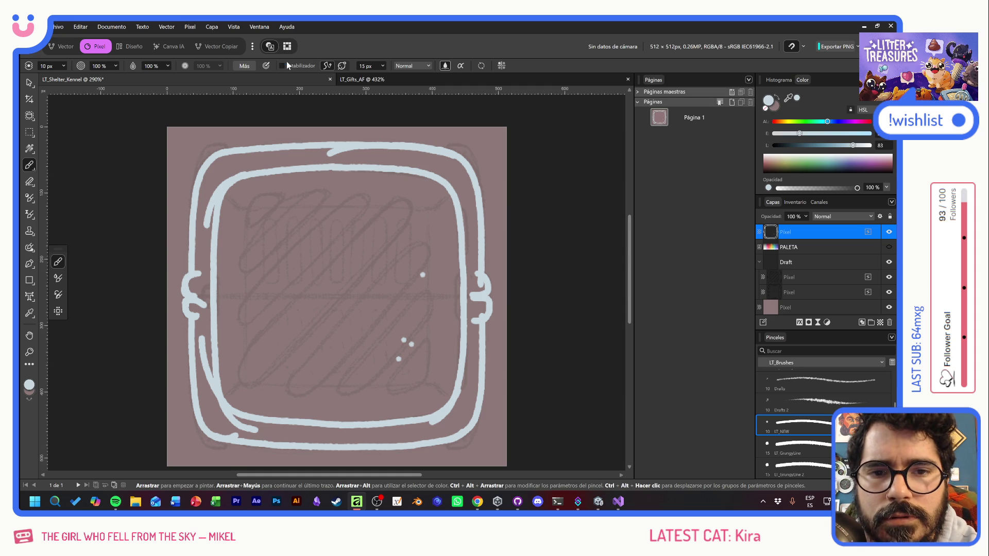
mouse_move(192, 284)
mouse_down()
mouse_move(200, 306)
mouse_move(207, 290)
mouse_move(189, 298)
mouse_up()
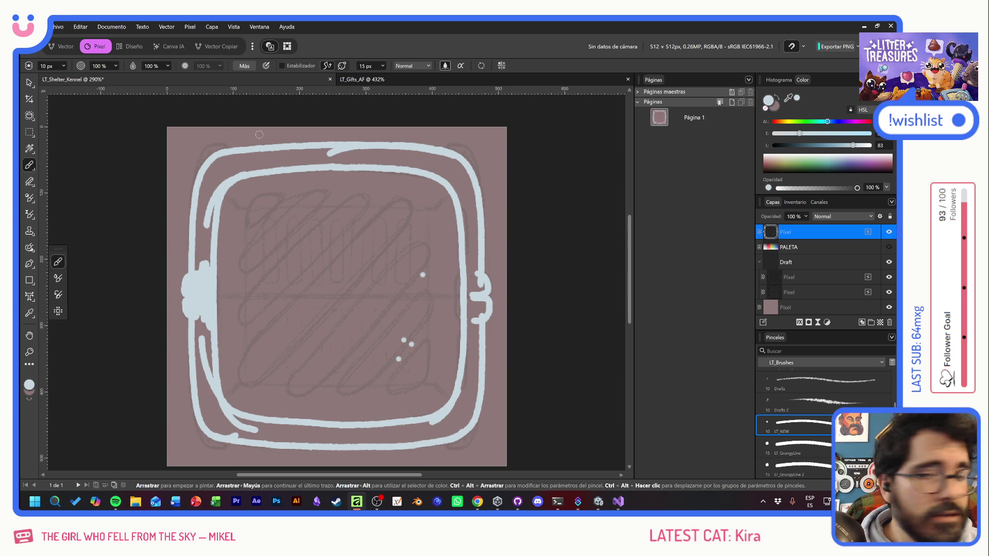
key(alt+Tab)
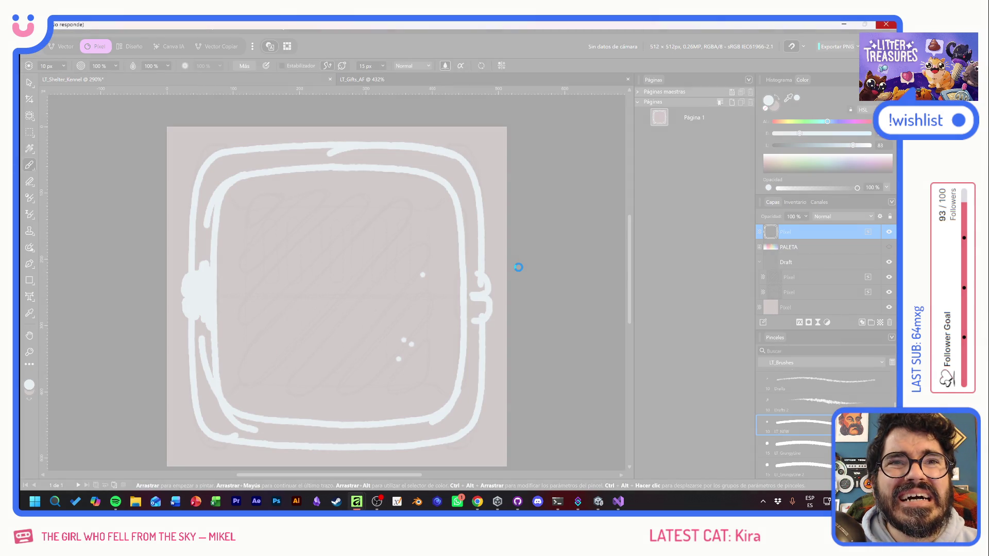
- Check Unity, close the frozen Affinity with 'Cerrar el programa', and relaunch it from the taskbar
click(600, 506)
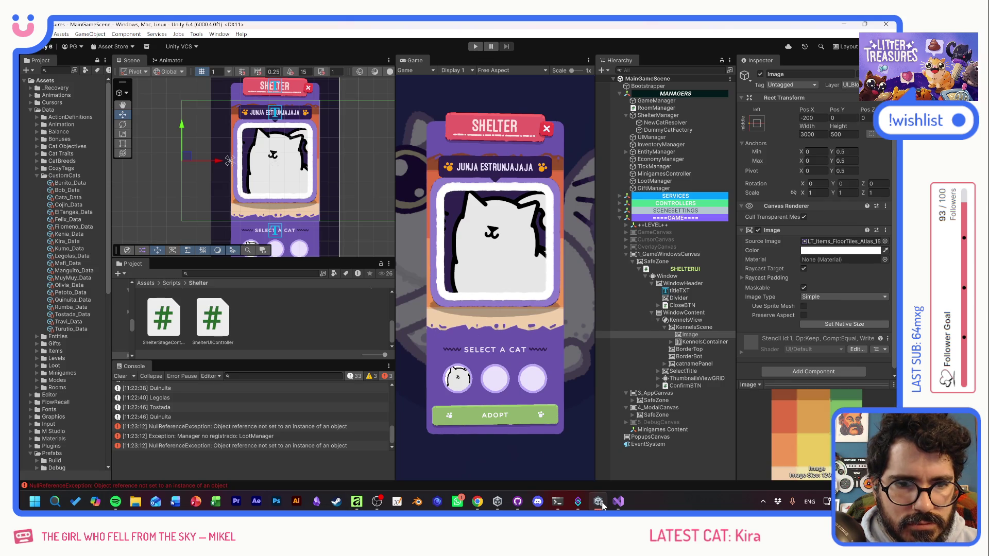
click(600, 505)
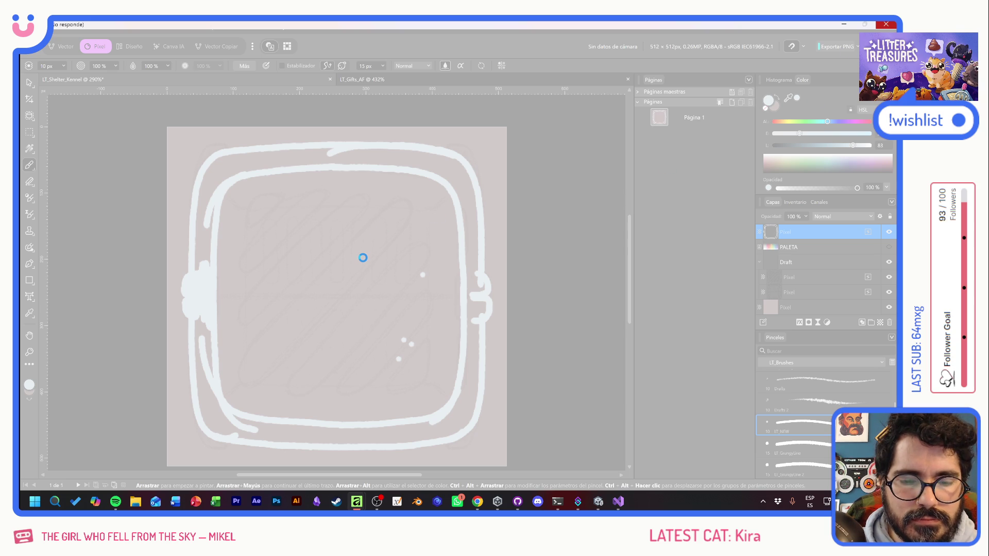
click(383, 292)
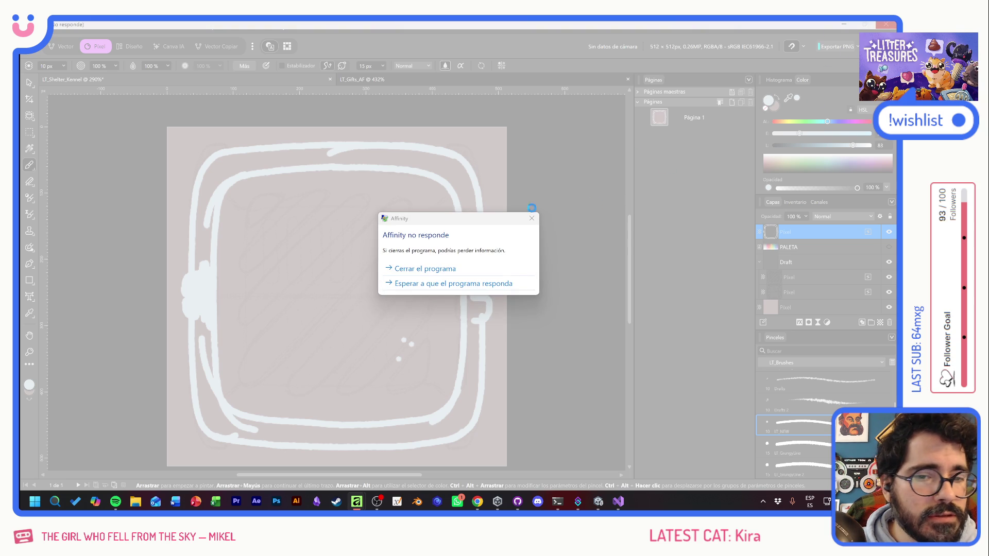
click(453, 283)
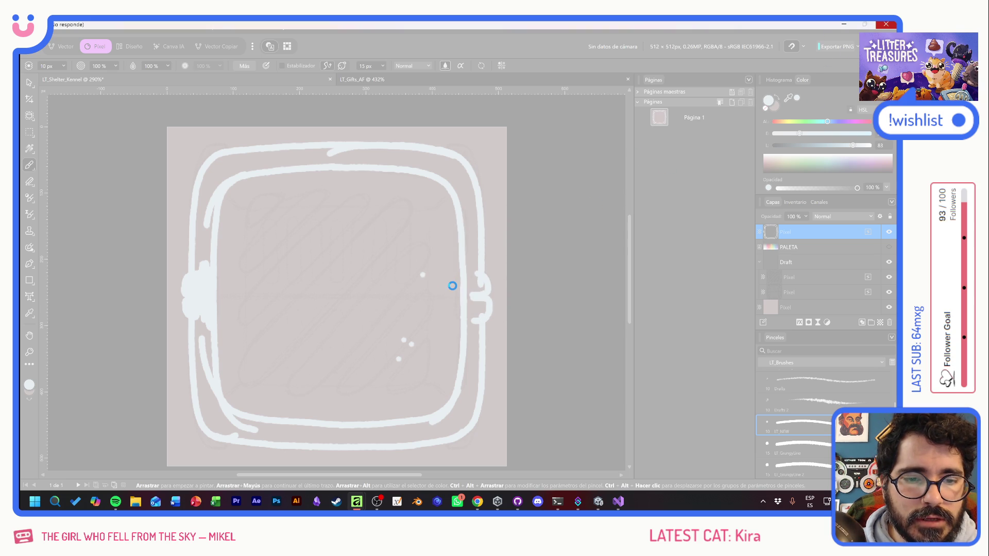
click(435, 245)
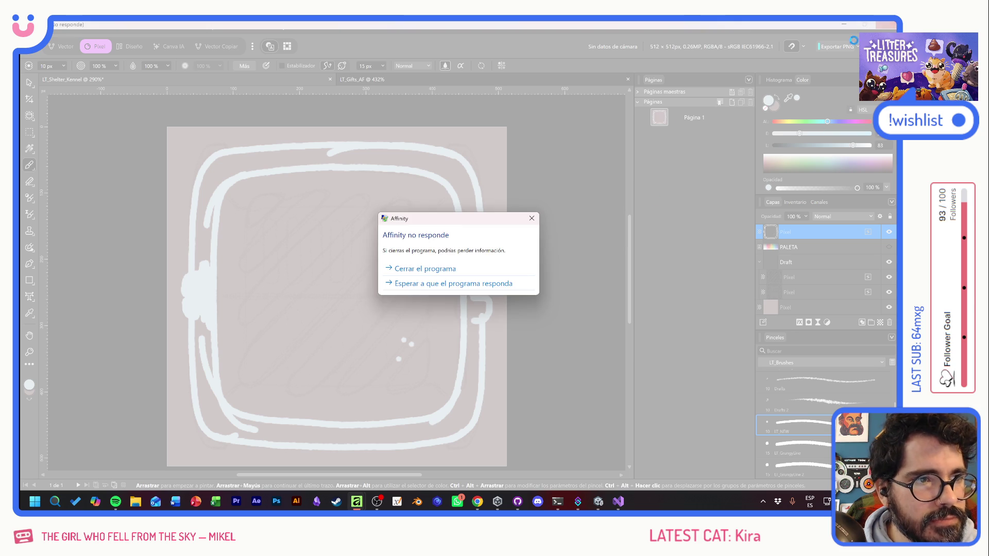
click(420, 270)
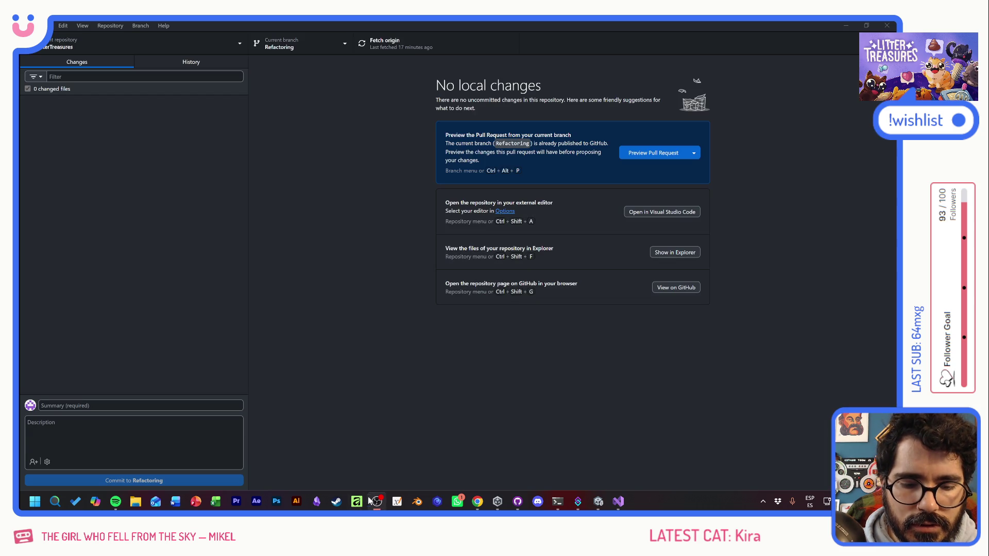
click(356, 501)
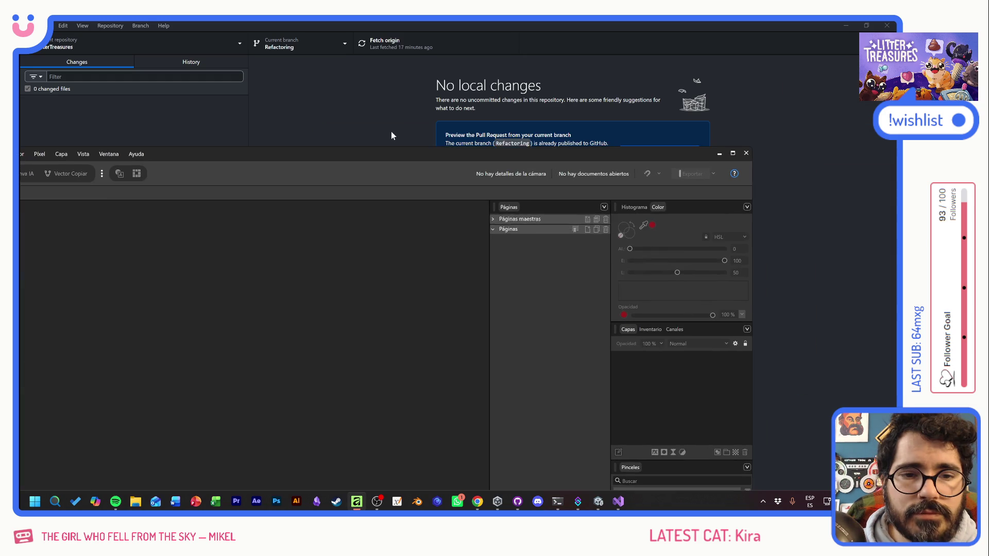
- Maximize the window, set the Draft layer to 15% opacity and add a new Pixel layer
double_click(402, 122)
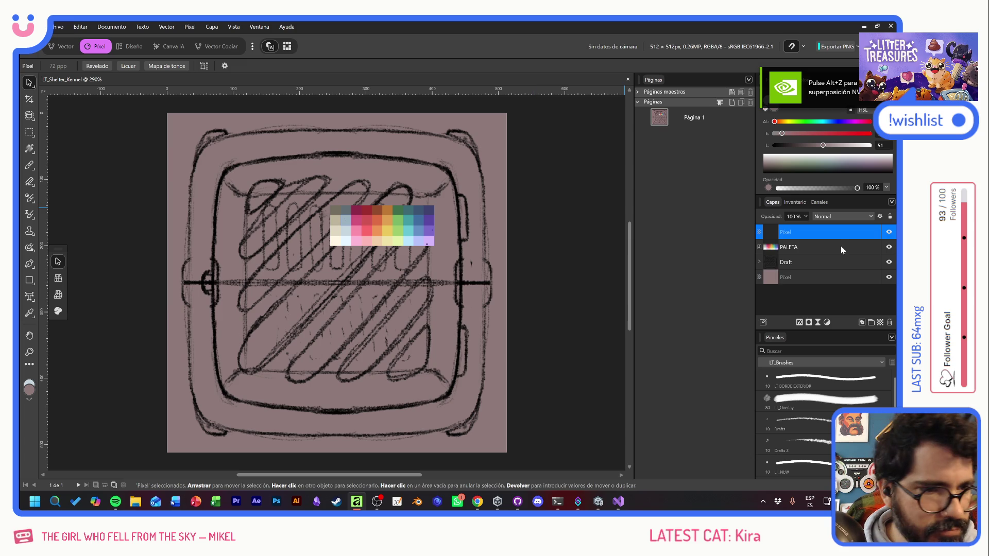
click(799, 263)
drag(774, 216, 731, 215)
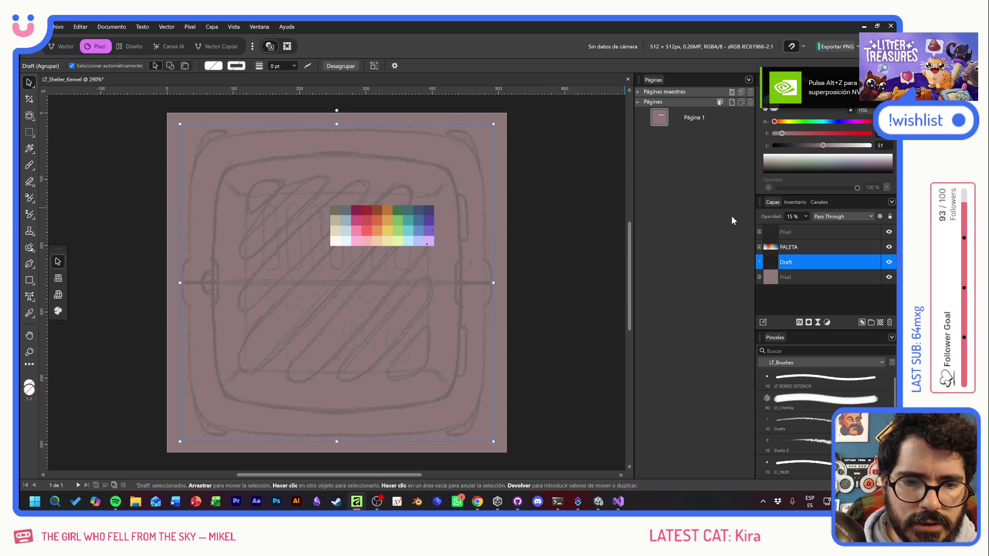
click(881, 323)
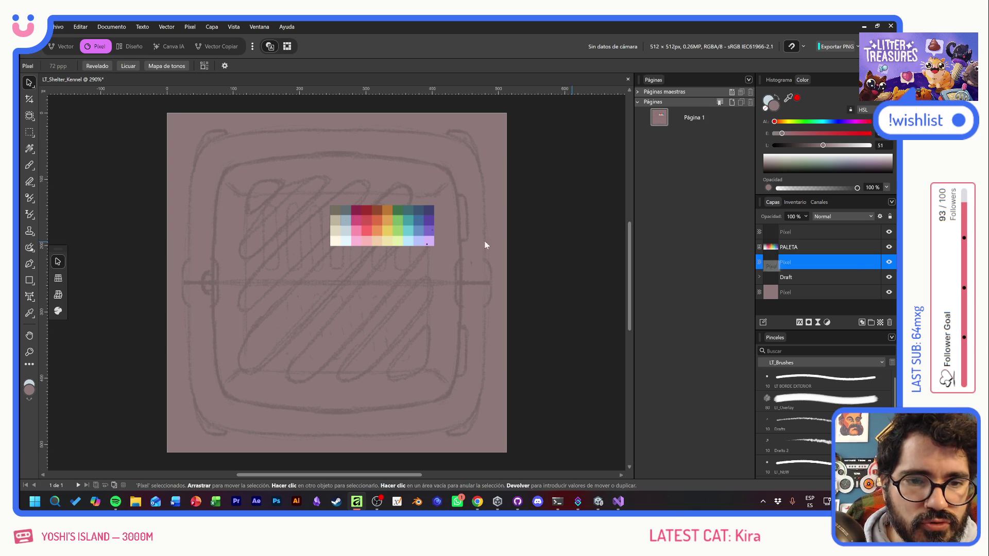
- Switch to the Paint Brush and set the painting colour to pure white
click(29, 164)
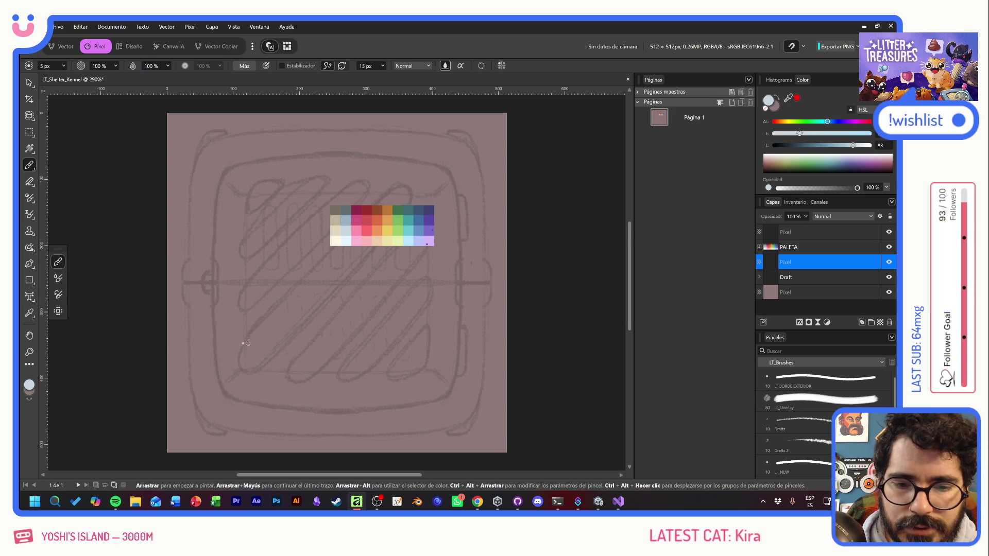
click(30, 385)
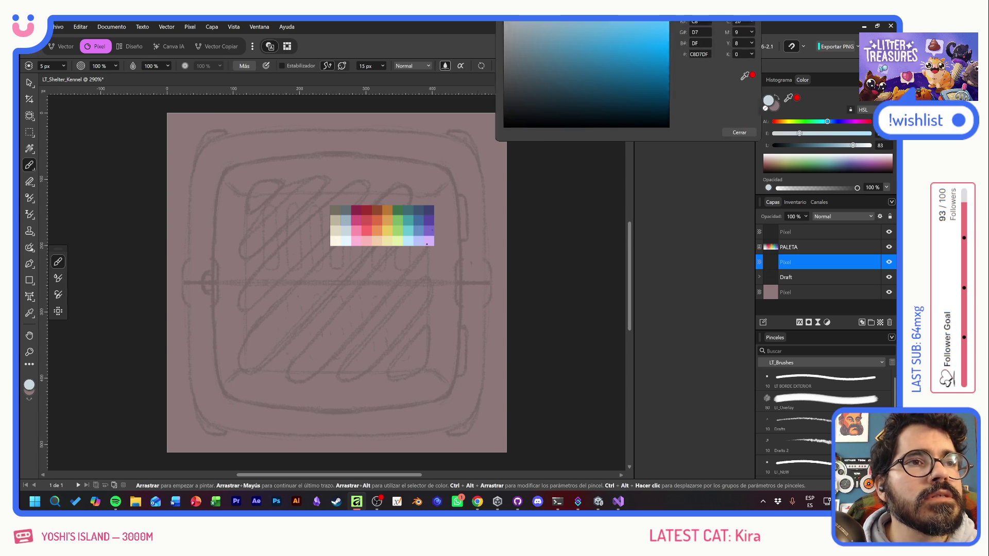
drag(589, 23, 379, 246)
click(298, 271)
mouse_move(261, 282)
mouse_down()
mouse_move(320, 248)
mouse_move(364, 393)
mouse_up()
key(ctrl+z)
- Choose the LI_NEW brush with stabilising on, move Draft to the top, and select the painting layer
click(811, 463)
mouse_move(469, 296)
mouse_down()
mouse_move(370, 346)
mouse_move(406, 319)
mouse_up()
key(ctrl+z)
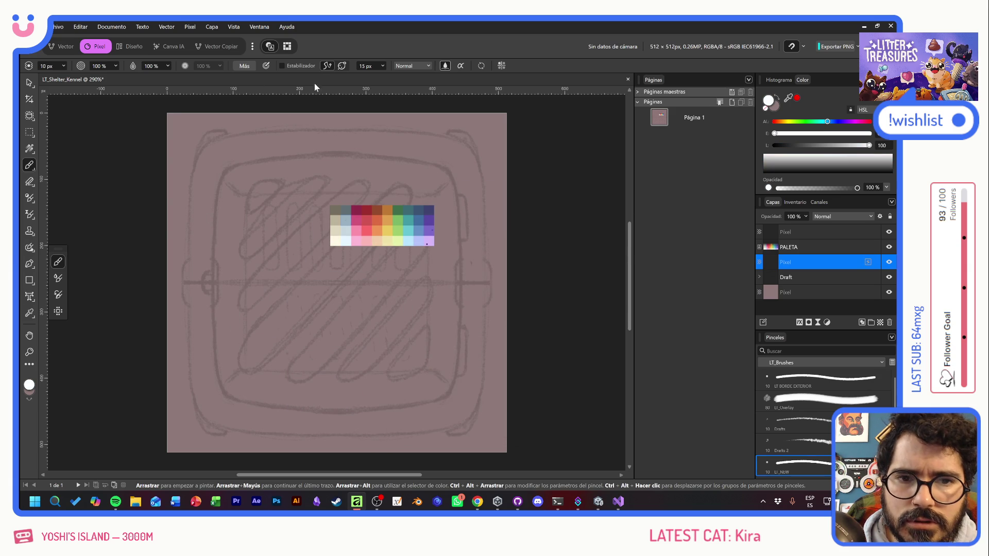
click(286, 66)
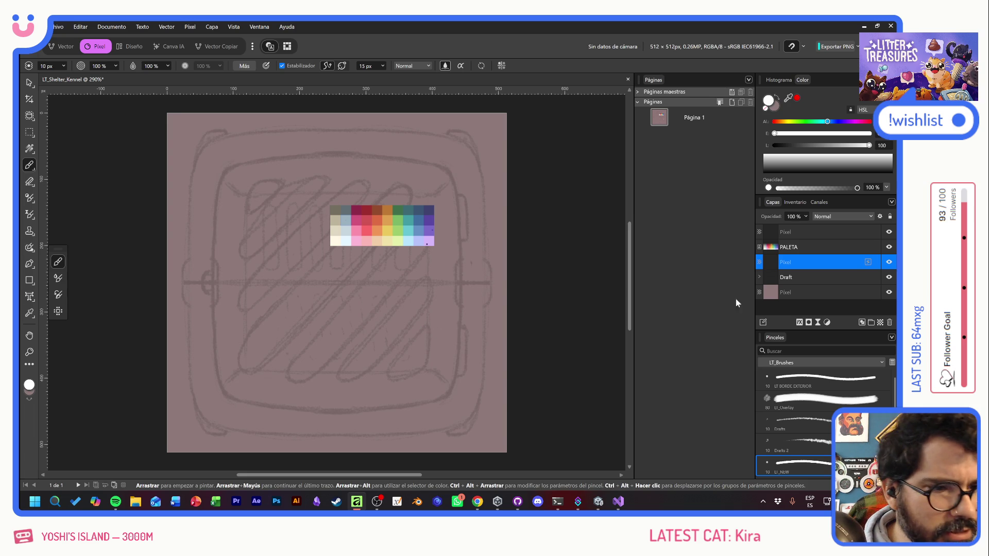
drag(808, 277, 809, 225)
click(808, 245)
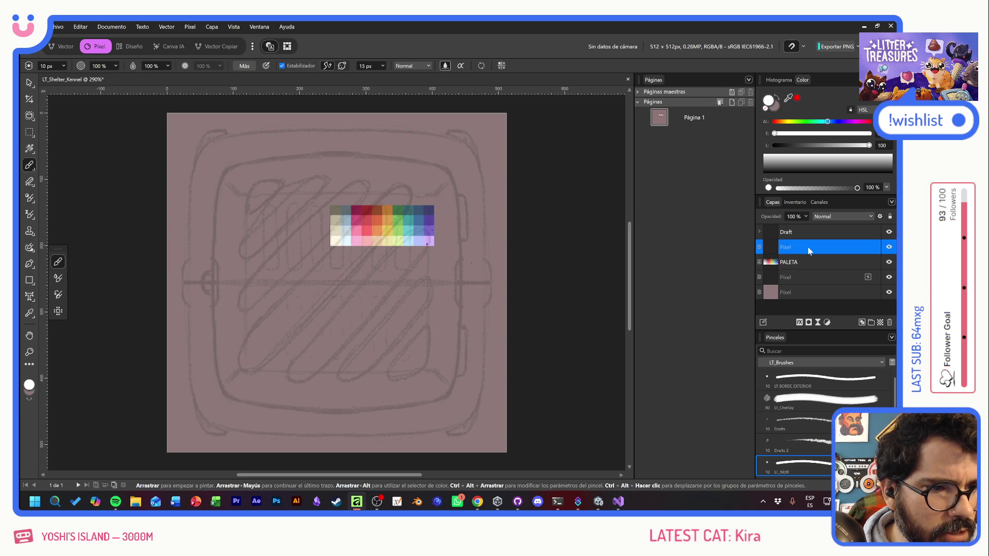
- Paint the white left and right handle mounts with their bottom edges and brackets
click(286, 64)
click(413, 315)
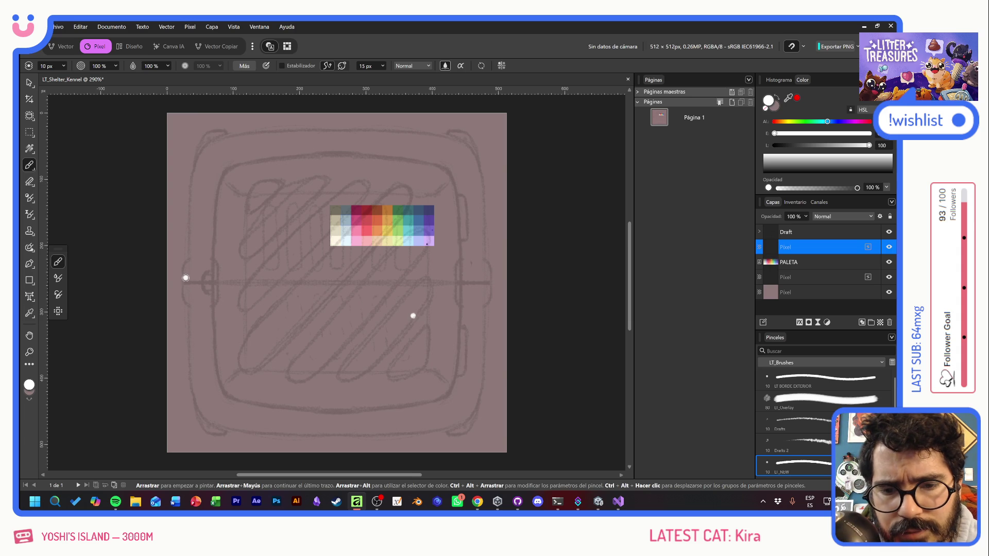
drag(186, 278, 213, 278)
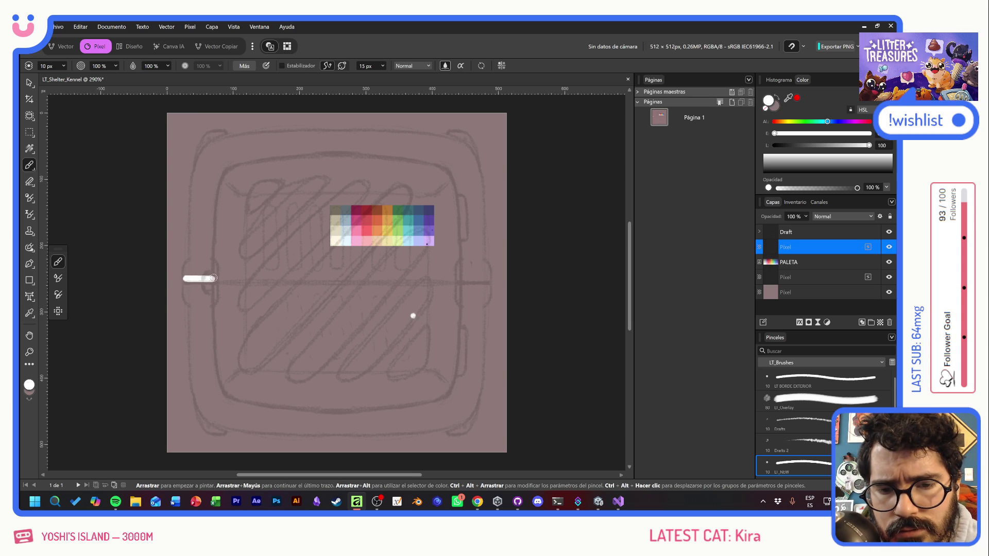
shift+click(461, 280)
key(ctrl+z)
drag(462, 280, 490, 279)
mouse_move(457, 282)
mouse_down()
mouse_move(458, 264)
mouse_move(488, 260)
mouse_move(483, 275)
mouse_up()
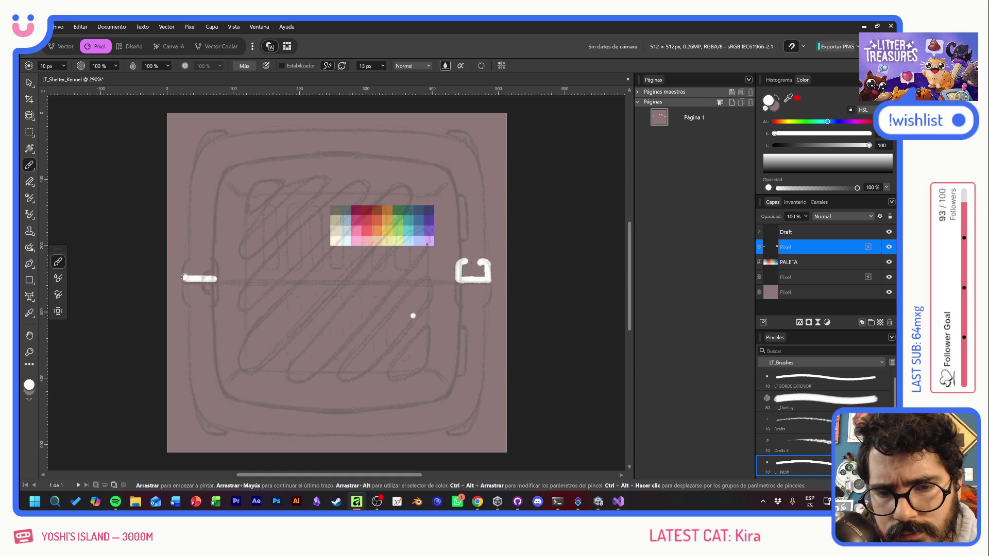
mouse_move(184, 273)
mouse_down()
mouse_move(191, 259)
mouse_move(208, 263)
mouse_up()
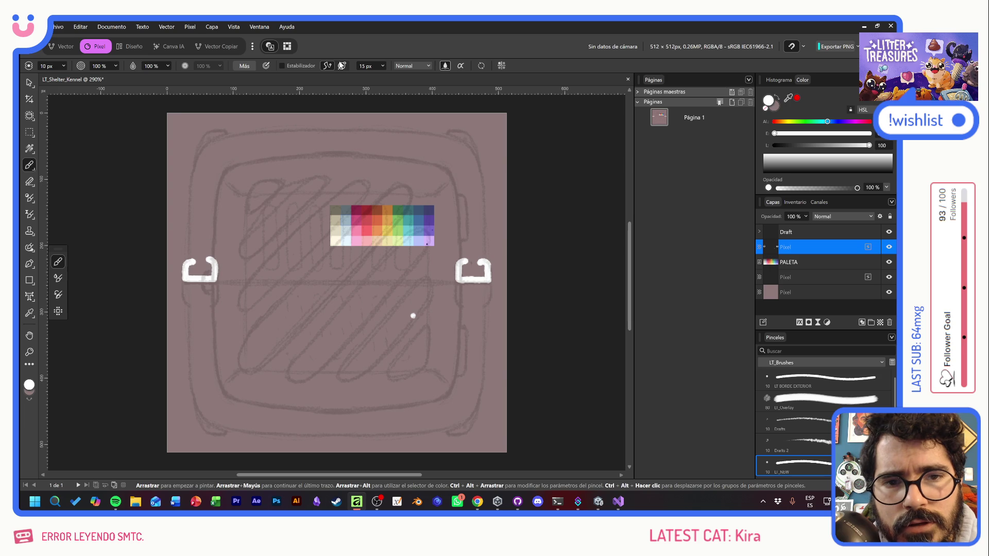
- Paint the white left and right handle posts, plus the outer and inner top bars
mouse_move(191, 263)
mouse_down()
mouse_move(198, 164)
mouse_move(223, 139)
mouse_up()
key(ctrl+z)
mouse_move(210, 262)
mouse_down()
mouse_move(223, 172)
mouse_move(250, 158)
mouse_up()
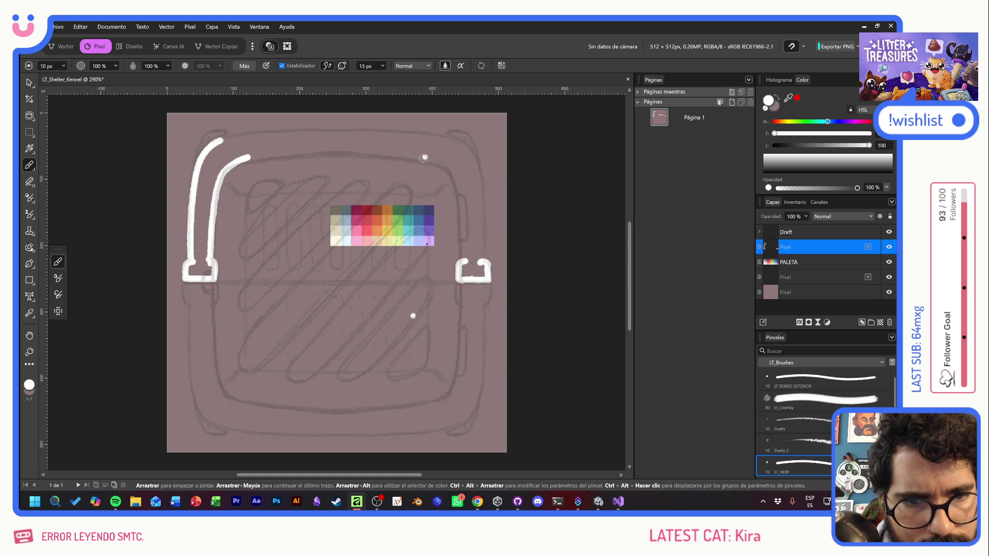
mouse_move(428, 160)
mouse_down()
mouse_move(456, 171)
mouse_move(435, 161)
mouse_move(457, 177)
mouse_move(463, 259)
mouse_up()
key(ctrl+z)
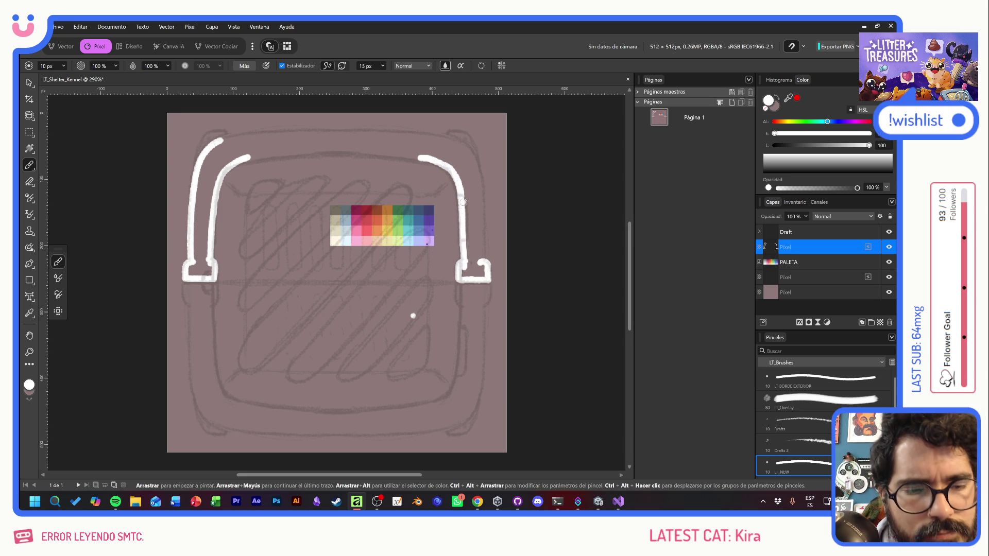
mouse_move(446, 139)
mouse_down()
mouse_move(475, 164)
mouse_move(481, 224)
mouse_up()
key(ctrl+z)
drag(477, 168, 483, 274)
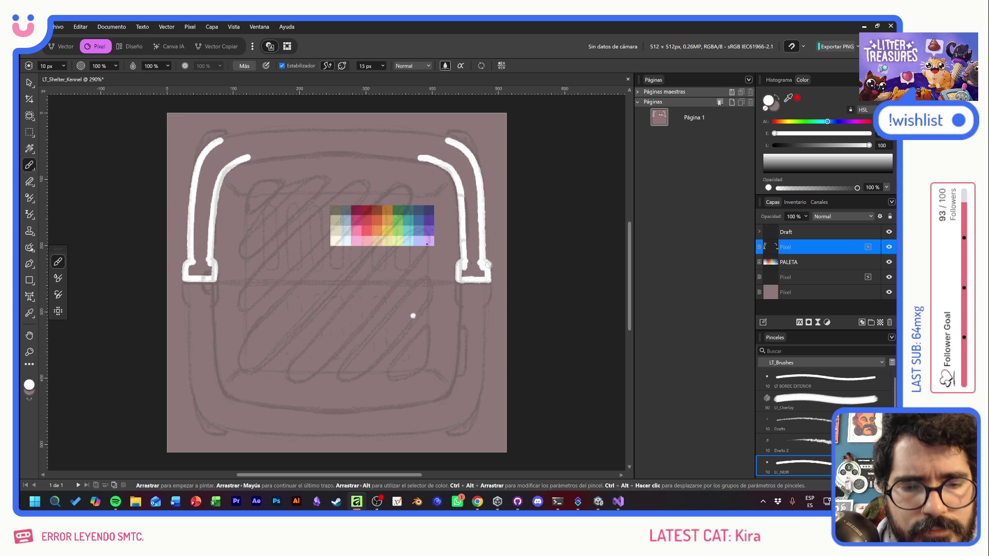
mouse_move(448, 141)
mouse_down()
mouse_move(358, 128)
mouse_move(217, 140)
mouse_up()
mouse_move(425, 158)
mouse_down()
mouse_move(235, 158)
mouse_move(206, 206)
mouse_up()
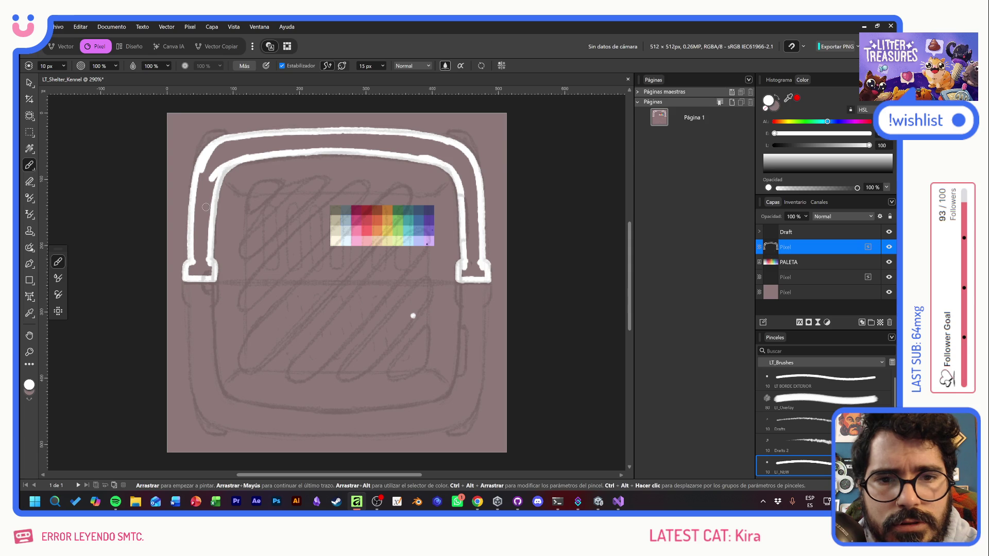
- Fill the handle's left and right feet solid white and add a new pixel layer above
mouse_move(189, 271)
mouse_down()
mouse_move(208, 268)
mouse_move(195, 222)
mouse_move(212, 178)
mouse_move(204, 195)
mouse_move(200, 172)
mouse_up()
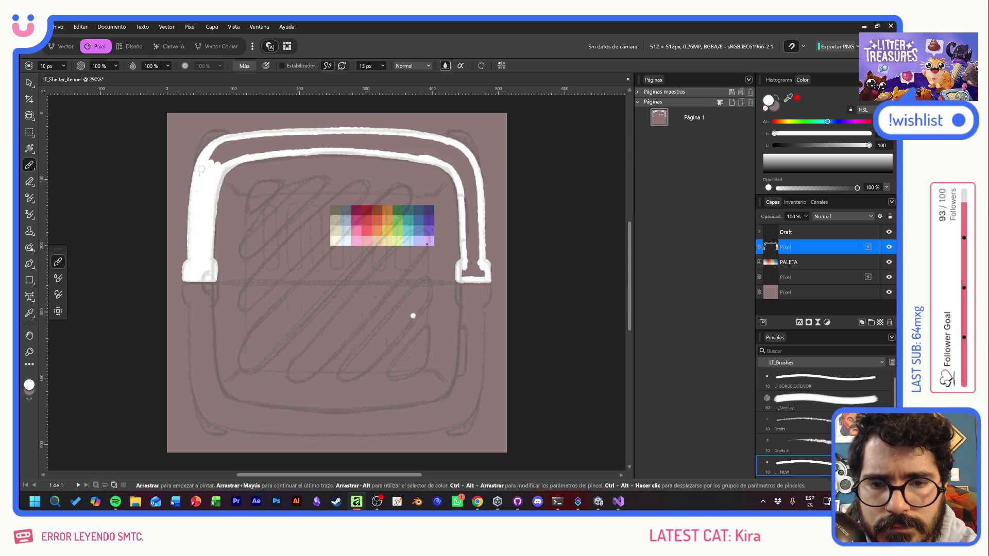
mouse_move(469, 264)
mouse_down()
mouse_move(484, 270)
mouse_move(467, 223)
mouse_move(476, 242)
mouse_move(473, 174)
mouse_move(442, 143)
mouse_move(331, 133)
mouse_move(207, 151)
mouse_move(391, 140)
mouse_move(418, 155)
mouse_up()
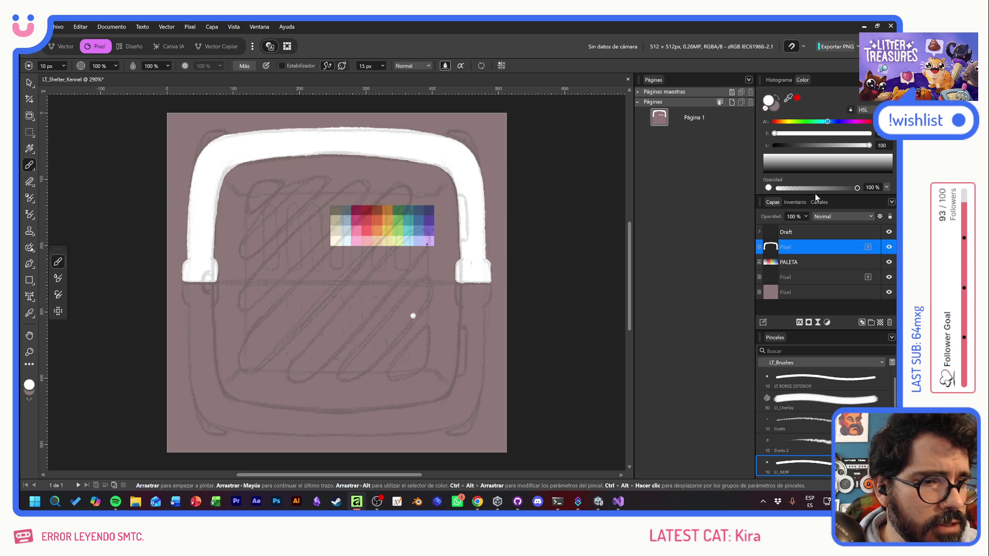
click(879, 324)
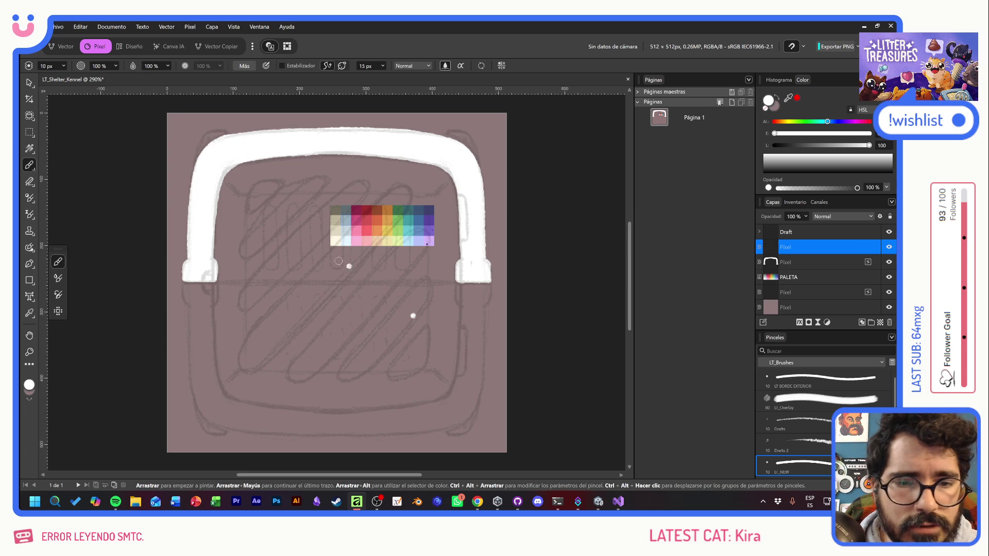
- Sample a light blue and paint edges beneath the handle's left and right feet
alt+click(347, 240)
mouse_move(307, 288)
mouse_down()
mouse_move(360, 356)
mouse_move(335, 386)
mouse_up()
key(ctrl+z)
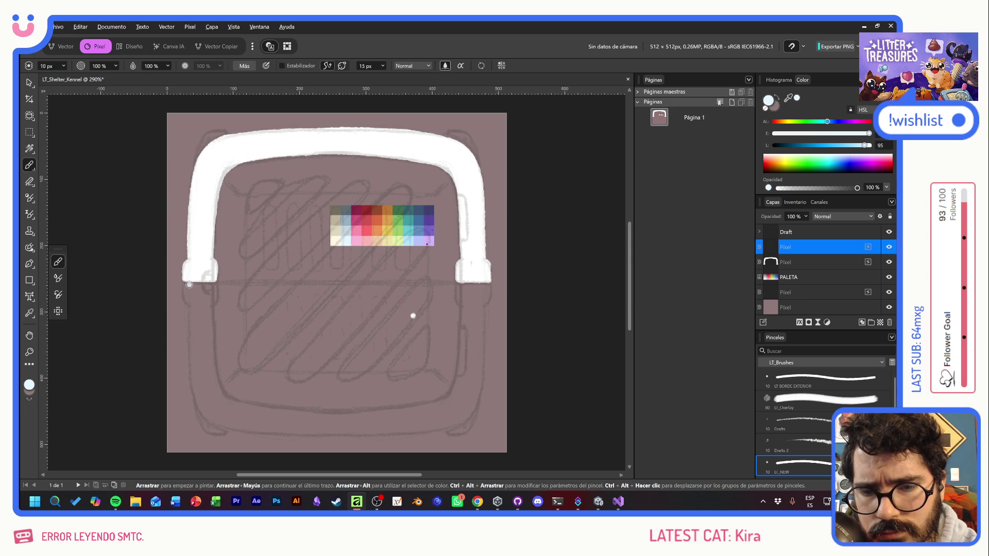
mouse_move(186, 285)
mouse_down()
mouse_move(189, 300)
mouse_move(213, 285)
mouse_up()
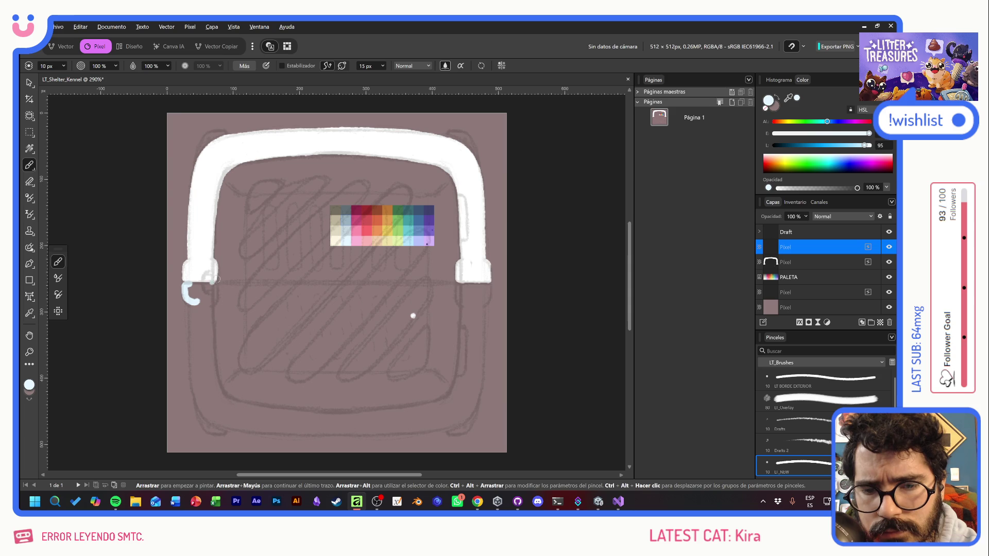
key(ctrl+z)
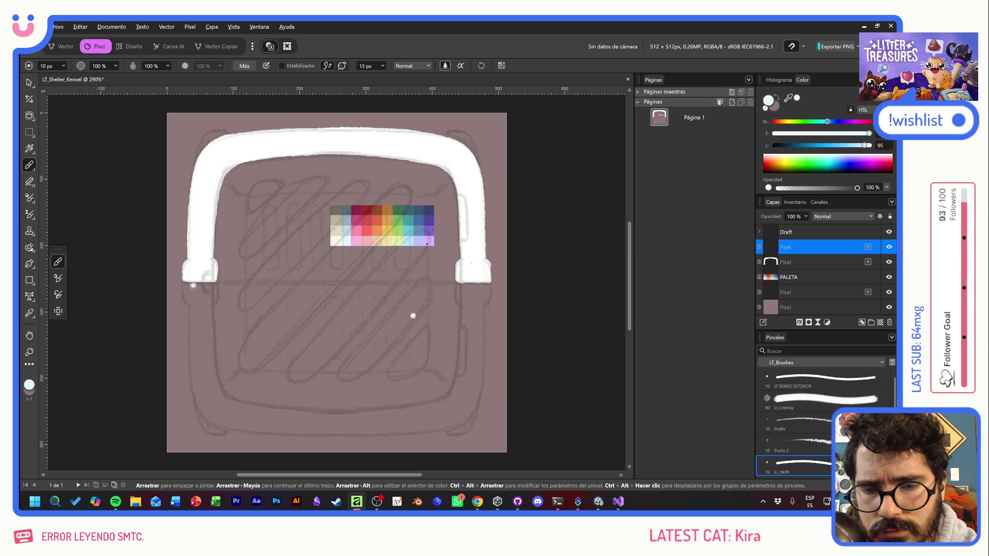
drag(186, 286, 214, 289)
key(ctrl+z)
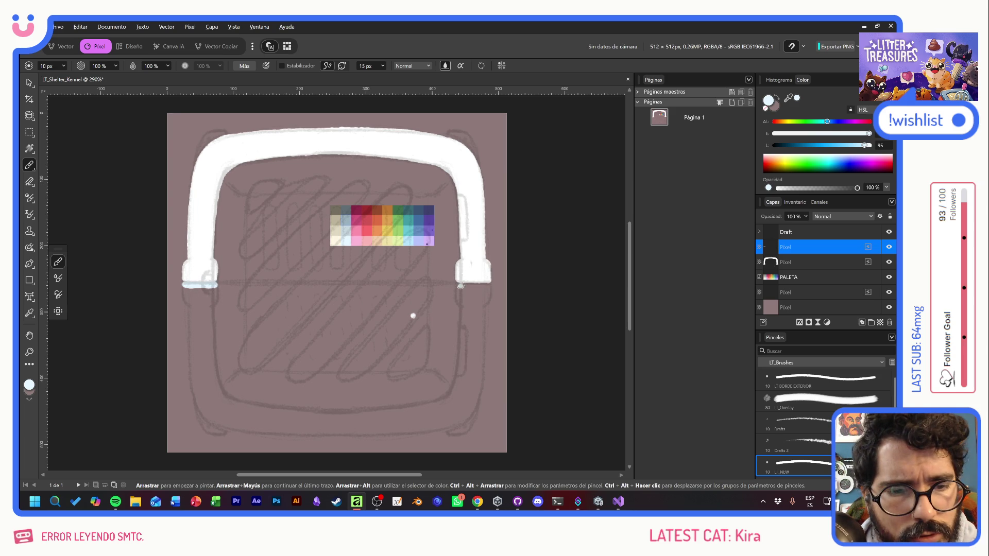
mouse_move(458, 286)
mouse_down()
mouse_move(487, 289)
mouse_move(472, 303)
mouse_move(487, 286)
mouse_move(480, 305)
mouse_up()
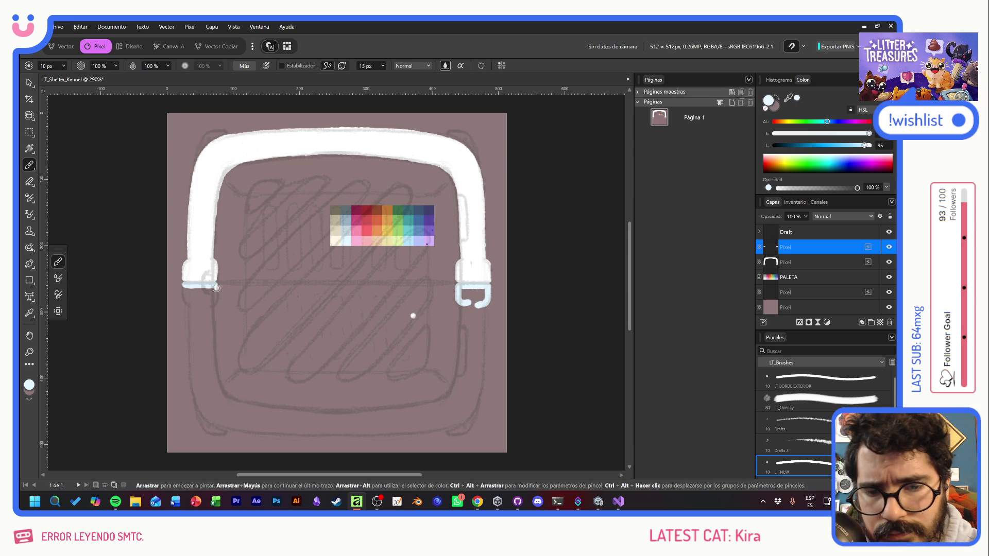
mouse_move(215, 285)
mouse_down()
mouse_move(214, 302)
mouse_move(185, 304)
mouse_move(199, 307)
mouse_up()
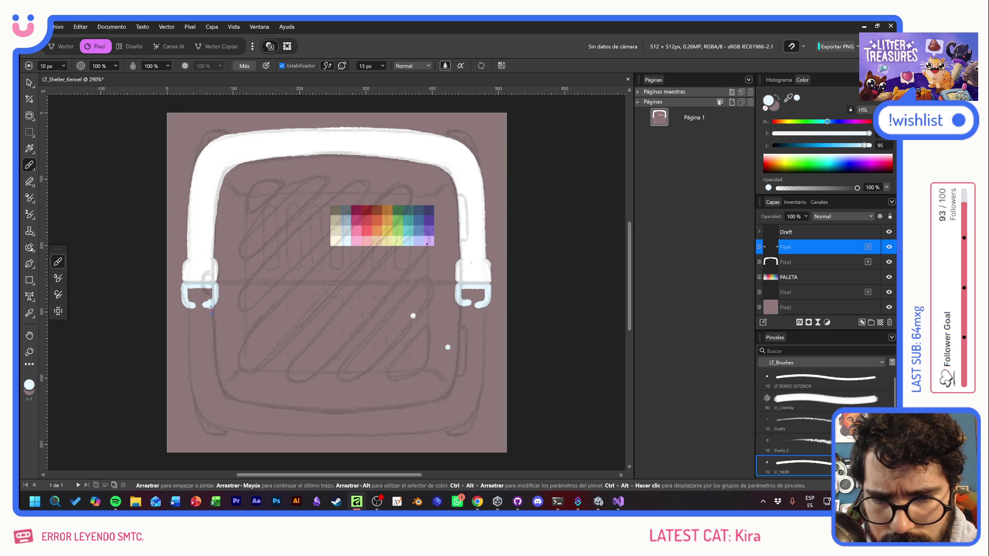
- Outline the left and right sides of the crate's lower body in light blue
mouse_move(210, 297)
mouse_down()
mouse_move(216, 381)
mouse_move(242, 408)
mouse_up()
mouse_move(190, 305)
mouse_down()
mouse_move(195, 391)
mouse_move(212, 422)
mouse_move(231, 427)
mouse_up()
mouse_move(462, 298)
mouse_down()
mouse_move(458, 374)
mouse_move(439, 407)
mouse_up()
mouse_move(482, 301)
mouse_down()
mouse_move(475, 397)
mouse_move(468, 415)
mouse_move(432, 426)
mouse_up()
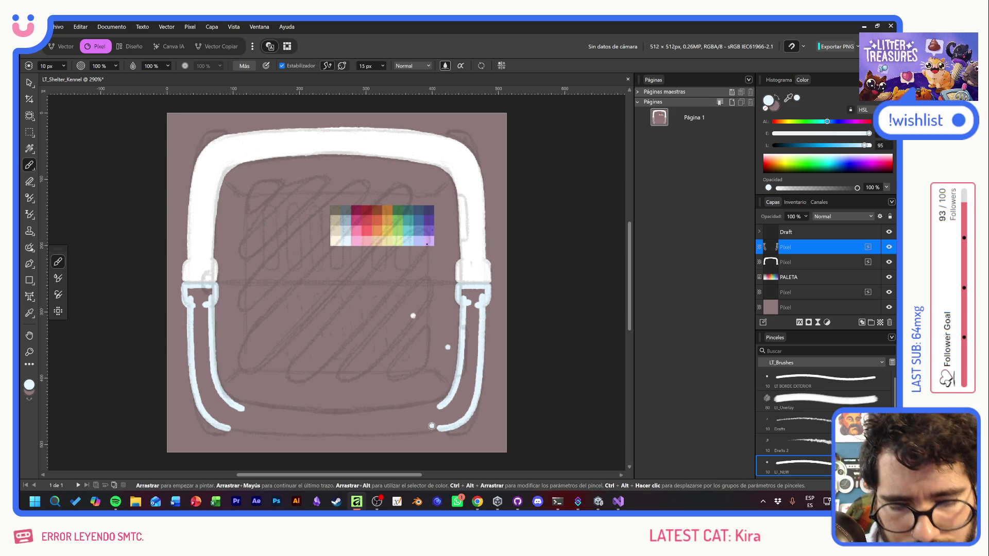
- Paint the curved bottom edge with rounded corners and feet, then touch up the left bracket
mouse_move(216, 385)
mouse_down()
mouse_move(238, 407)
mouse_move(301, 420)
mouse_up()
key(ctrl+z)
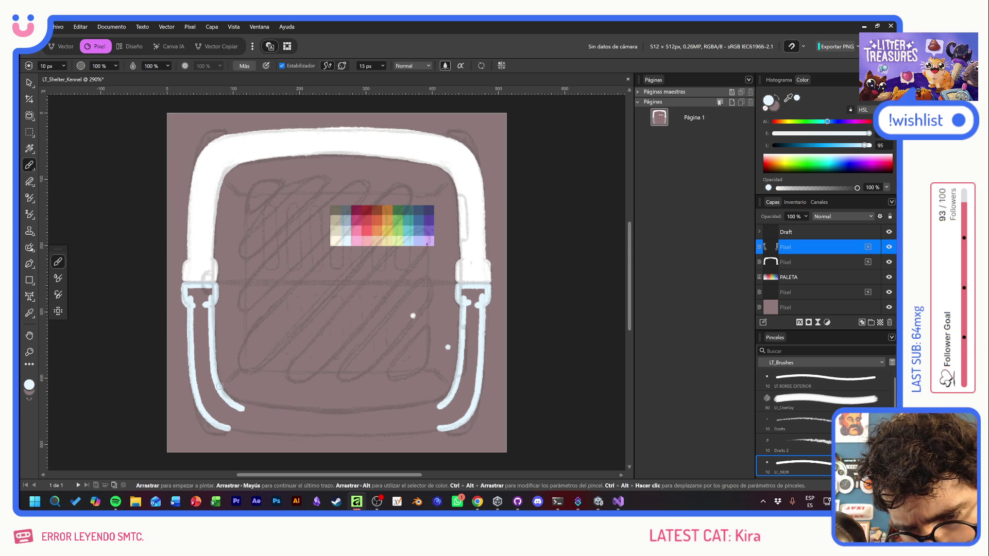
mouse_move(216, 383)
mouse_down()
mouse_move(273, 415)
mouse_move(336, 416)
mouse_up()
mouse_move(208, 415)
mouse_down()
mouse_move(283, 433)
mouse_move(446, 427)
mouse_up()
drag(297, 416, 349, 418)
mouse_move(226, 394)
mouse_down()
mouse_move(270, 408)
mouse_move(384, 412)
mouse_up()
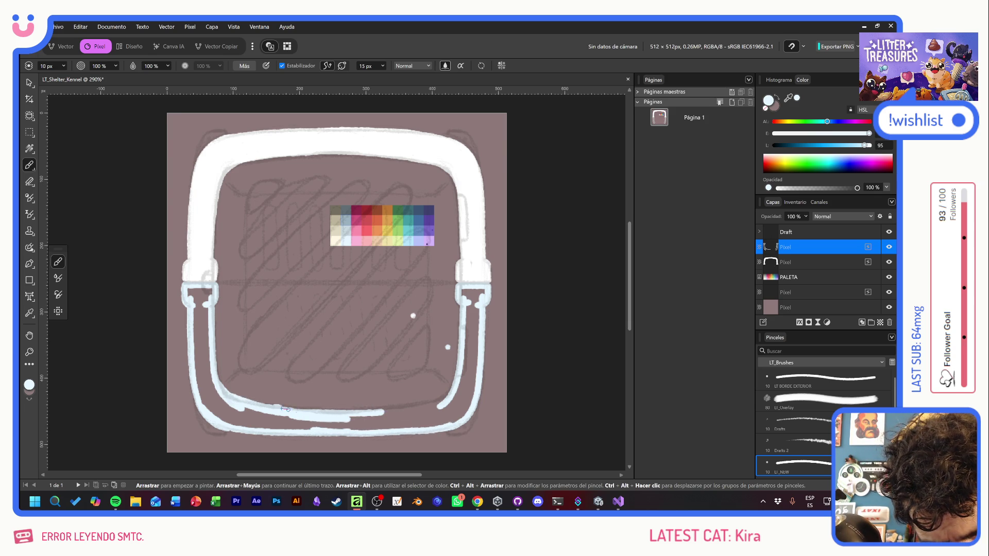
mouse_move(283, 410)
mouse_down()
mouse_move(405, 410)
mouse_move(442, 397)
mouse_move(463, 374)
mouse_up()
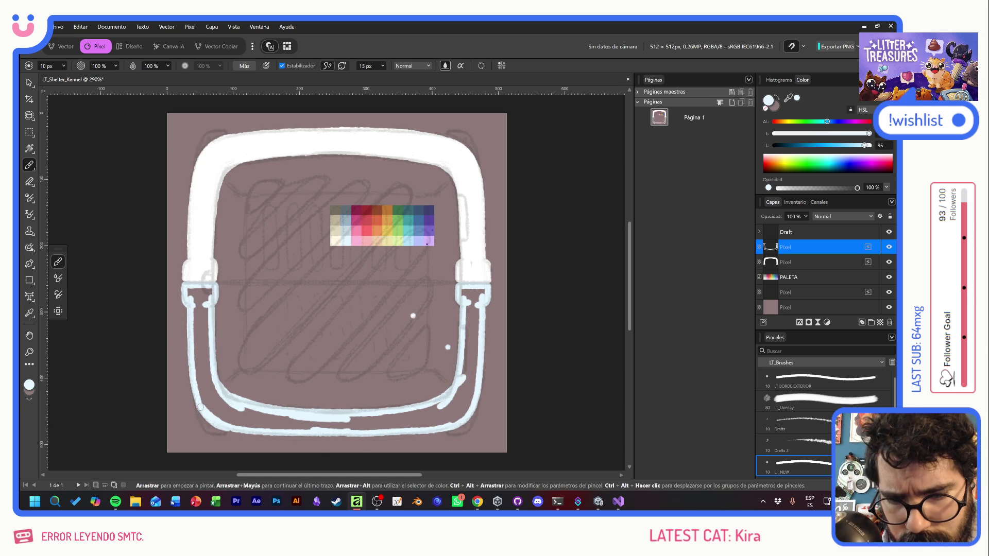
mouse_move(208, 432)
mouse_down()
mouse_move(221, 435)
mouse_move(224, 401)
mouse_up()
mouse_move(445, 411)
mouse_down()
mouse_move(446, 428)
mouse_move(467, 387)
mouse_up()
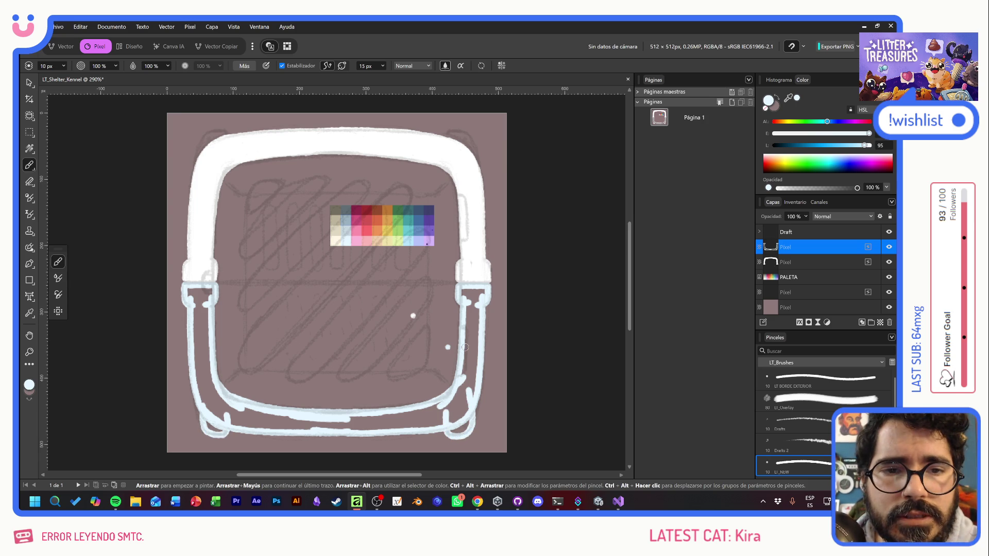
click(289, 67)
mouse_move(192, 301)
mouse_down()
mouse_move(190, 292)
mouse_move(209, 299)
mouse_move(208, 289)
mouse_move(195, 364)
mouse_move(210, 379)
mouse_move(203, 405)
mouse_move(211, 391)
mouse_move(232, 410)
mouse_move(216, 427)
mouse_move(288, 428)
mouse_move(301, 415)
mouse_move(314, 425)
mouse_move(396, 418)
mouse_move(411, 427)
mouse_move(441, 415)
mouse_move(431, 409)
mouse_move(462, 431)
mouse_move(467, 412)
mouse_move(456, 392)
mouse_move(475, 356)
mouse_move(466, 312)
mouse_move(478, 306)
mouse_move(467, 309)
mouse_up()
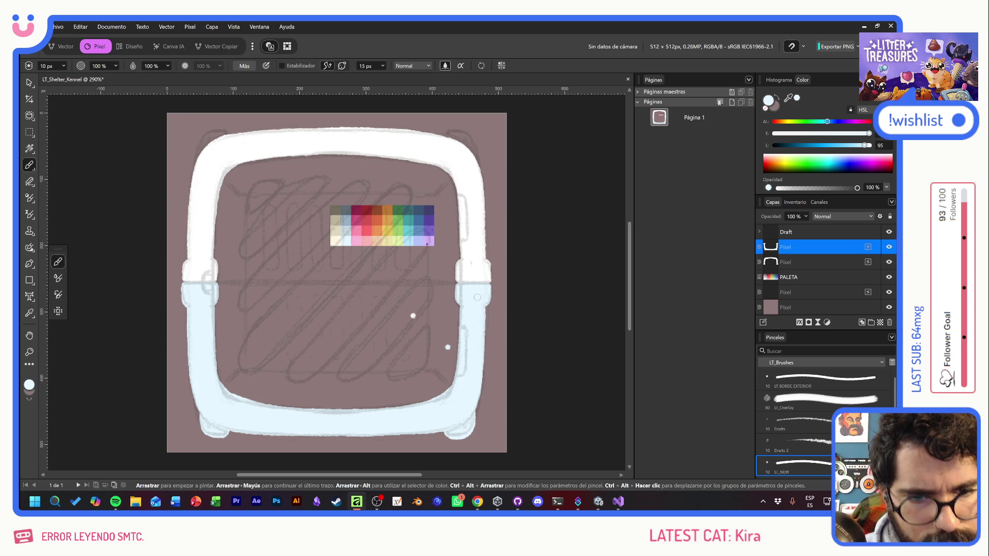
- Erase the stray white dot on the lower body and undo moving the handle layer into PALETA
key(e)
drag(447, 348, 448, 336)
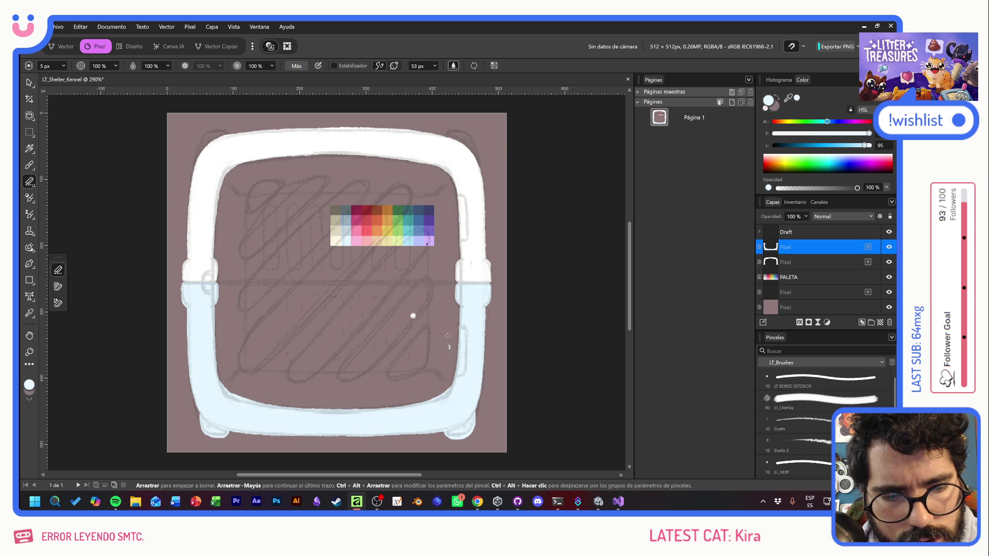
click(825, 263)
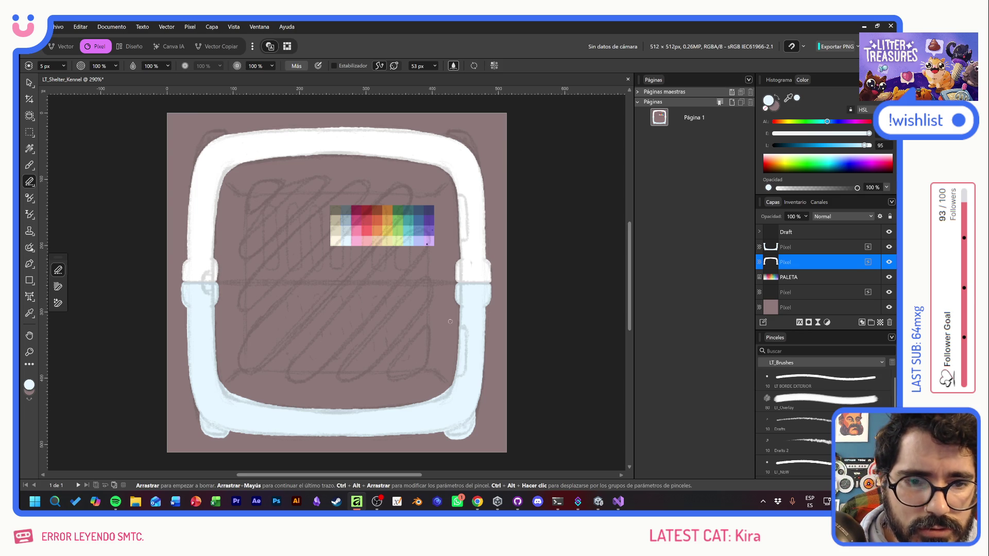
drag(817, 258, 824, 272)
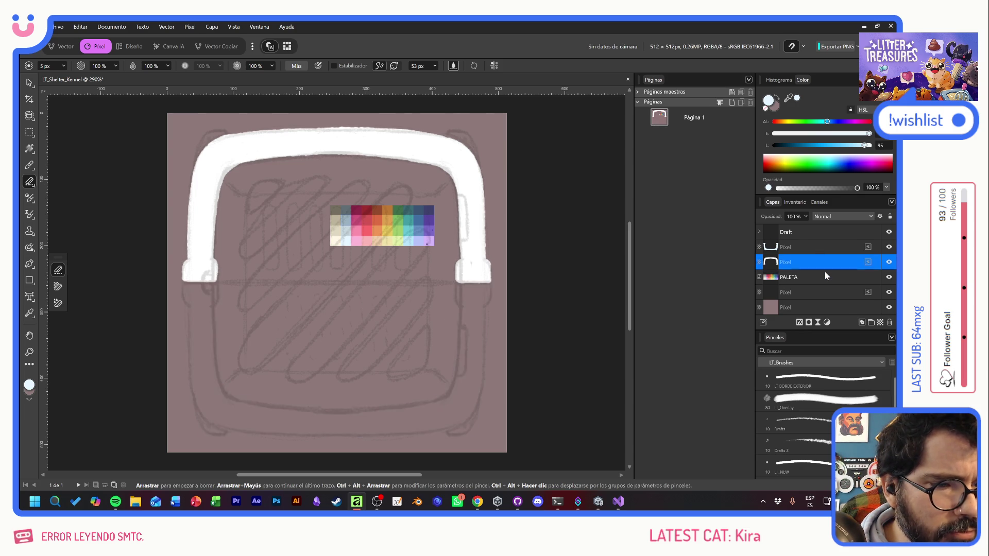
key(ctrl+z)
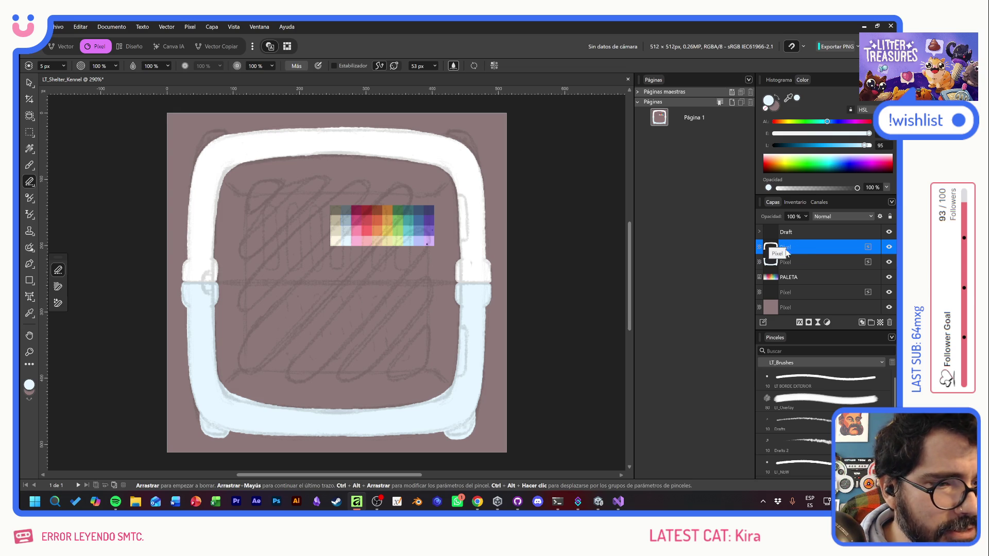
- Add a blank pixel layer nested inside the handle layer and return to the Paint Brush
click(880, 323)
drag(785, 248, 795, 259)
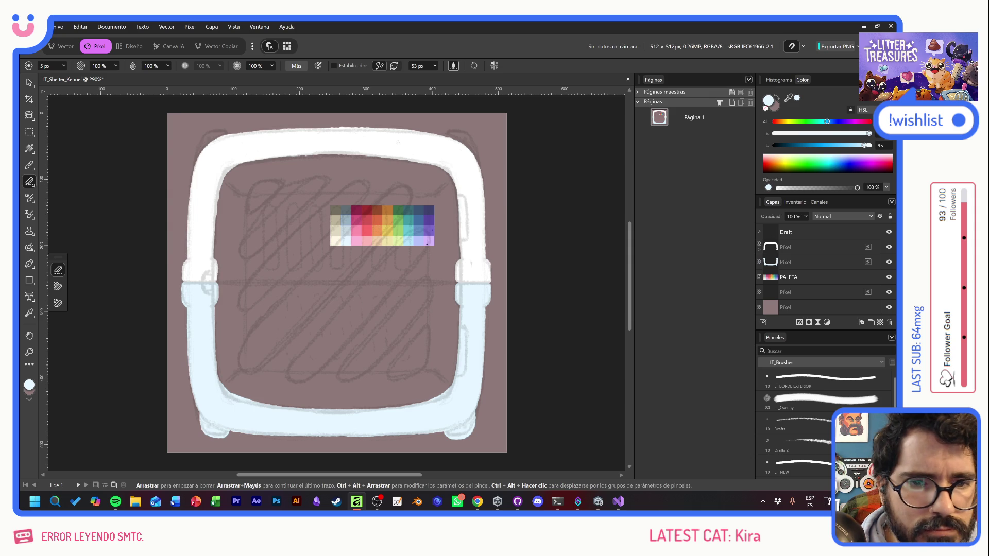
key(b)
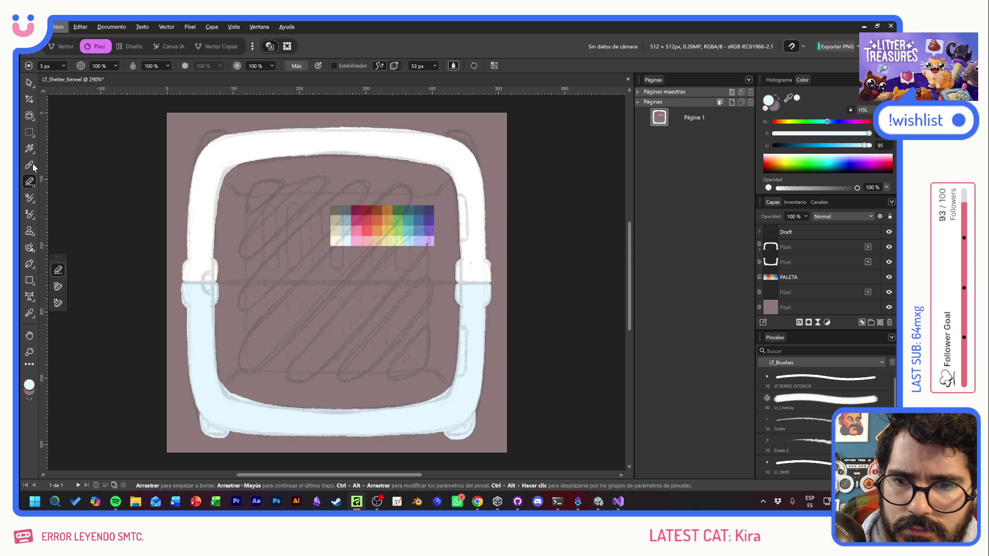
- Sample orange from the palette swatch and paint over the whole handle in orange
alt+click(376, 229)
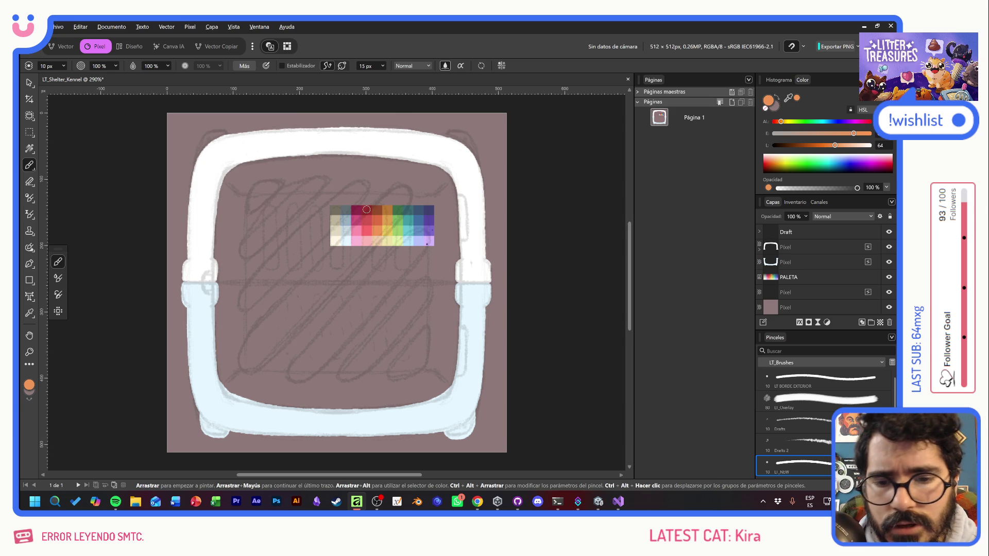
mouse_move(176, 273)
mouse_down()
mouse_move(206, 255)
mouse_move(235, 294)
mouse_move(204, 216)
mouse_move(206, 155)
mouse_move(225, 214)
mouse_move(254, 141)
mouse_move(268, 170)
mouse_move(287, 169)
mouse_move(302, 119)
mouse_move(325, 163)
mouse_move(346, 150)
mouse_move(375, 170)
mouse_move(391, 122)
mouse_move(405, 154)
mouse_move(444, 158)
mouse_move(474, 222)
mouse_move(452, 282)
mouse_move(469, 242)
mouse_move(479, 281)
mouse_move(488, 237)
mouse_move(481, 266)
mouse_move(473, 217)
mouse_up()
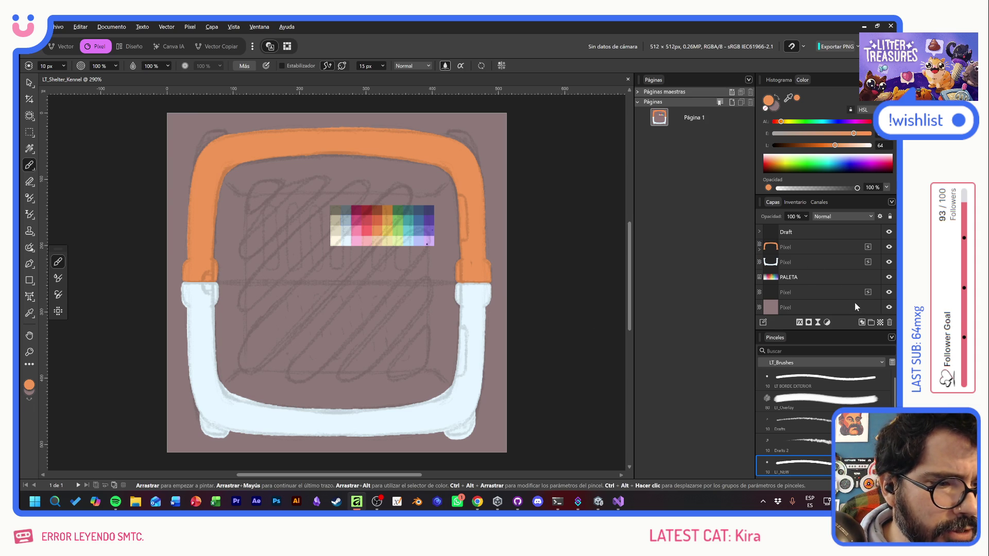
click(830, 276)
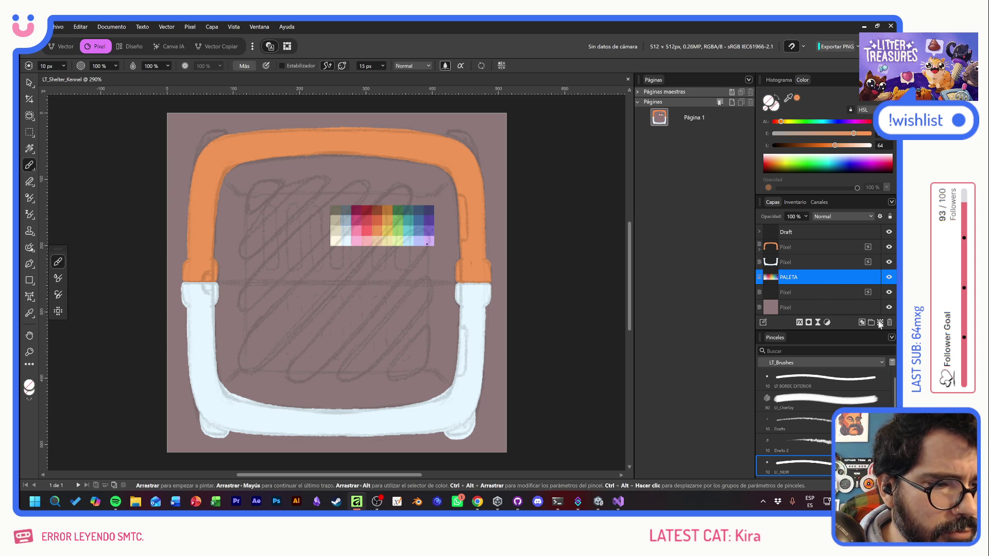
- Add a new pixel layer and sample a redder orange from the palette
key(ctrl+shift+n)
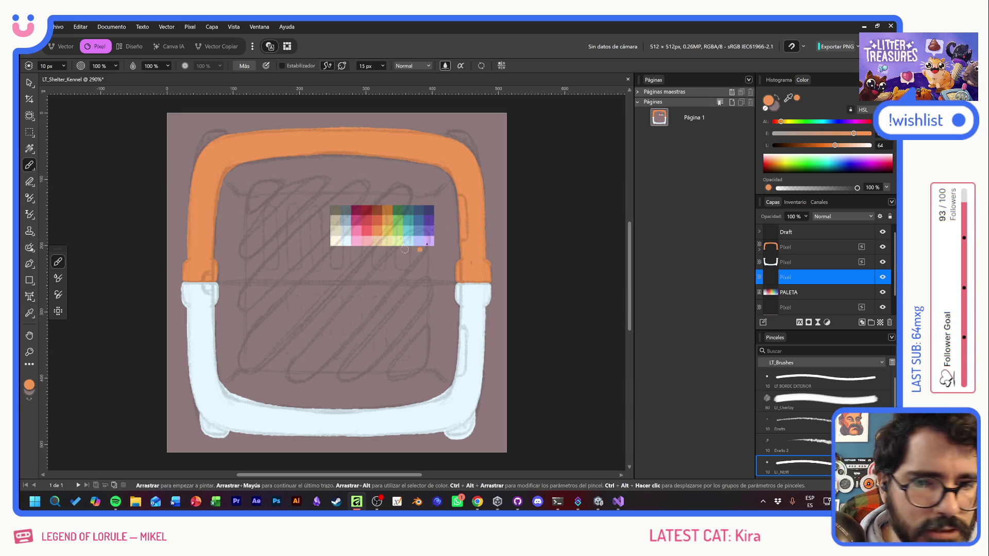
click(371, 251)
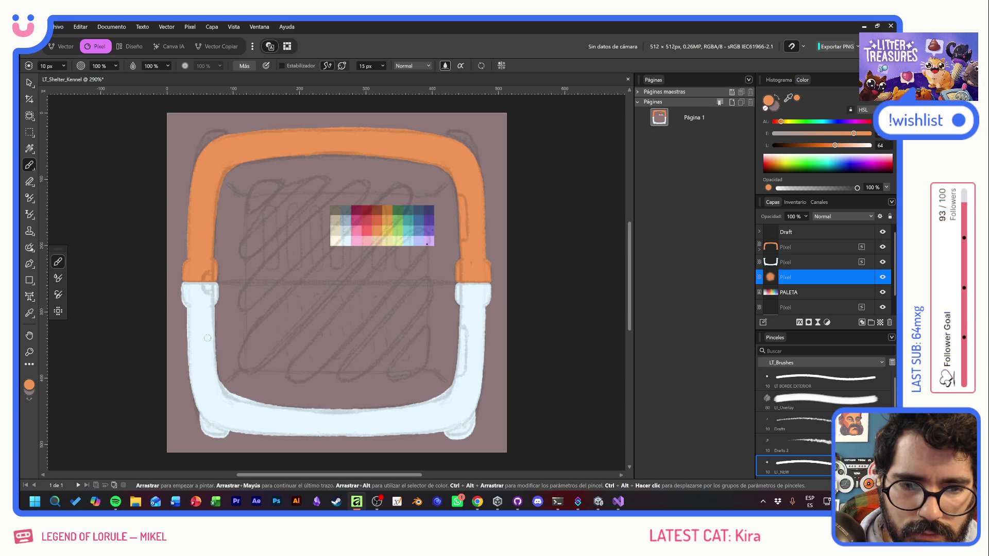
alt+click(377, 217)
drag(227, 220, 220, 260)
key(ctrl+z)
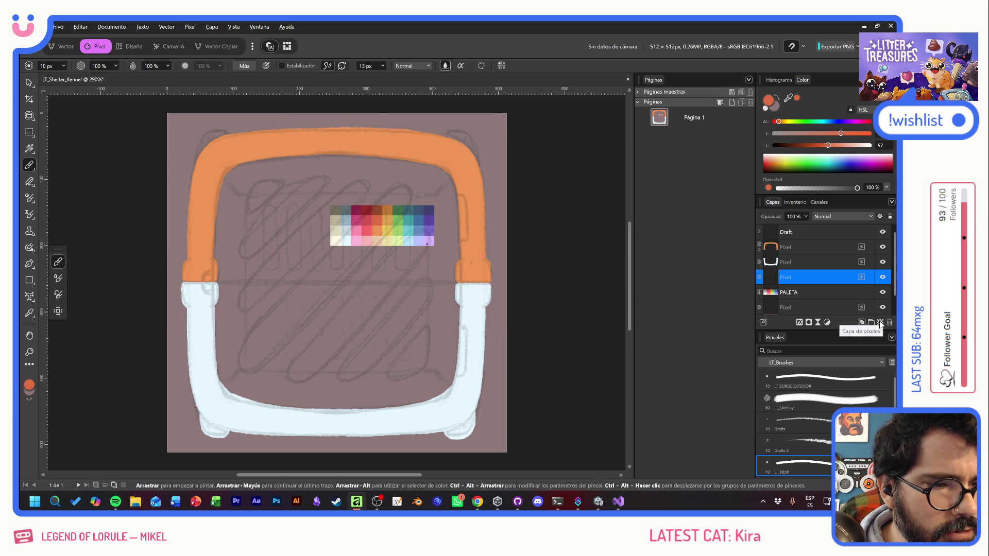
click(880, 323)
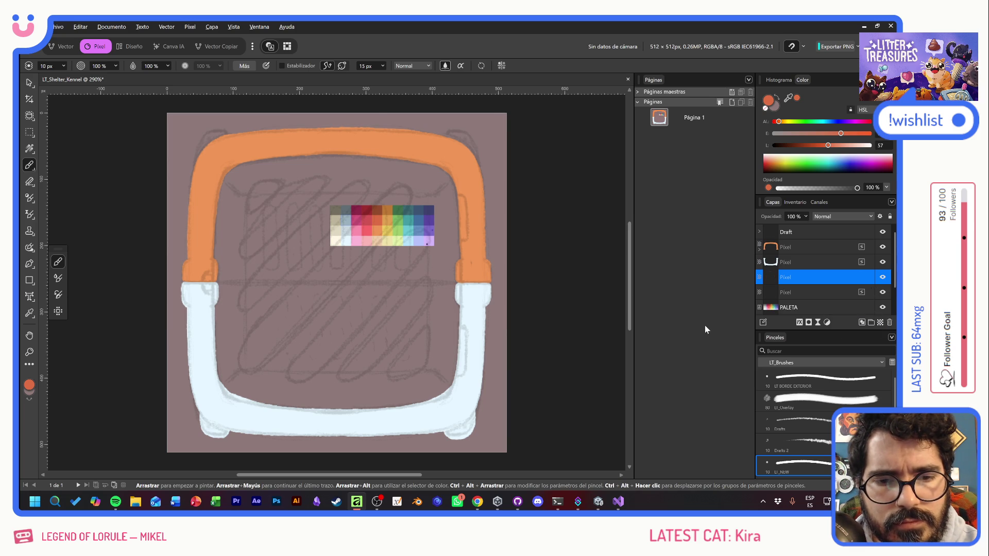
- Fill the crate's top half red-orange down to the mid-height line
drag(462, 280, 217, 280)
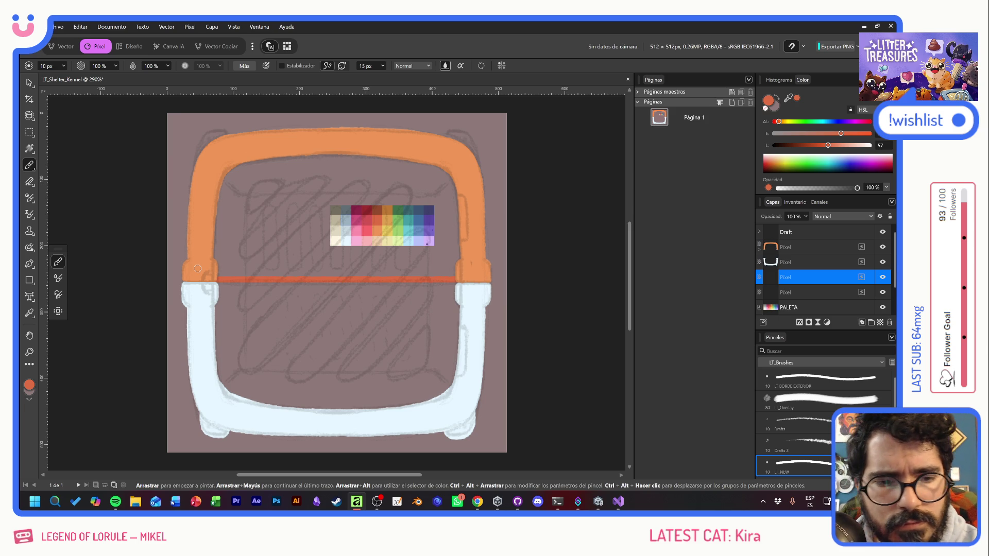
drag(457, 243, 456, 277)
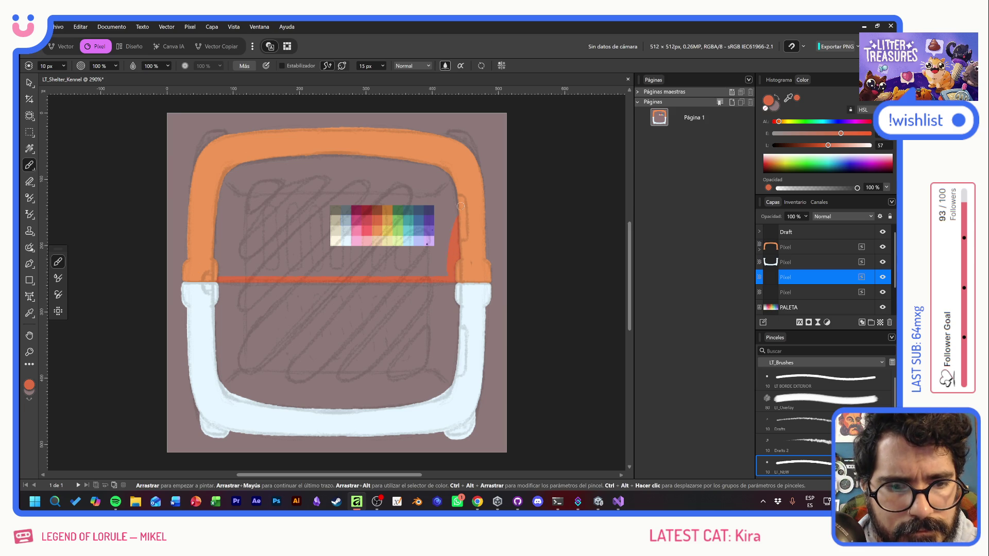
drag(457, 182, 440, 210)
mouse_move(433, 161)
mouse_down()
mouse_move(410, 207)
mouse_move(393, 193)
mouse_move(369, 203)
mouse_move(362, 165)
mouse_up()
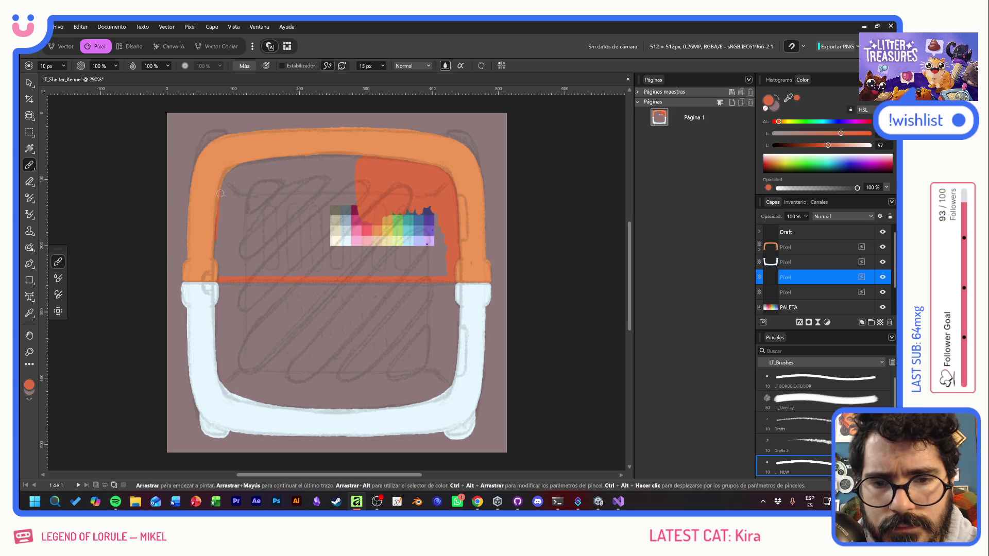
drag(242, 194, 280, 203)
drag(306, 150, 302, 222)
mouse_move(333, 141)
mouse_down()
mouse_move(326, 226)
mouse_move(353, 226)
mouse_move(357, 251)
mouse_move(394, 237)
mouse_move(420, 246)
mouse_move(443, 228)
mouse_up()
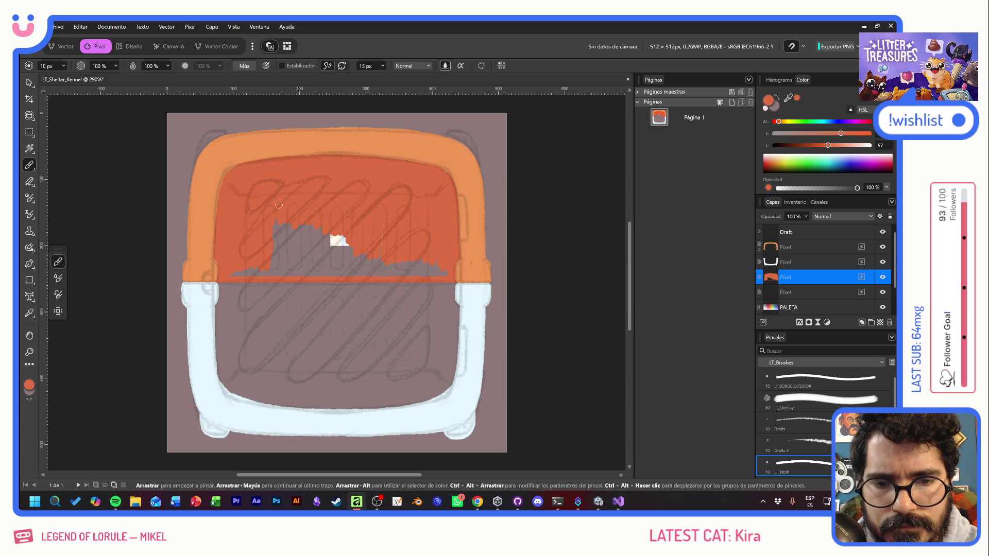
- Cover the remaining grey patch and grey spikes along the top half's lower edge
drag(322, 213, 360, 229)
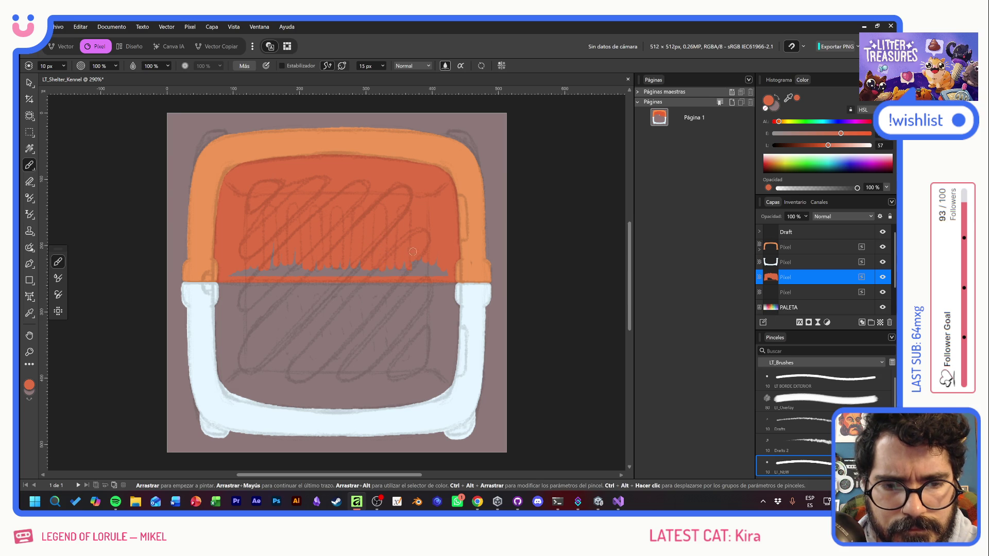
mouse_move(448, 274)
mouse_down()
mouse_move(271, 280)
mouse_move(246, 263)
mouse_move(239, 271)
mouse_move(441, 274)
mouse_up()
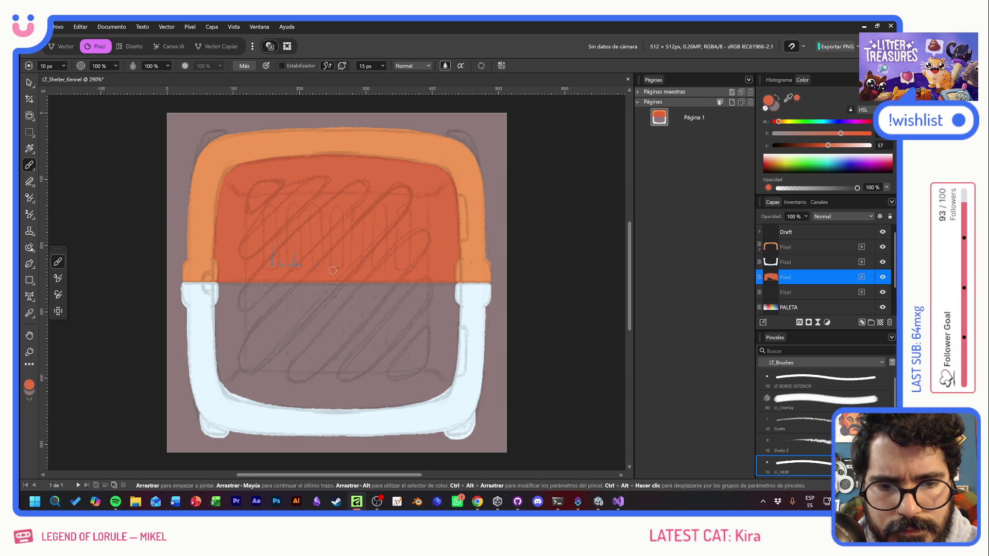
mouse_move(319, 268)
mouse_down()
mouse_move(300, 246)
mouse_move(285, 266)
mouse_up()
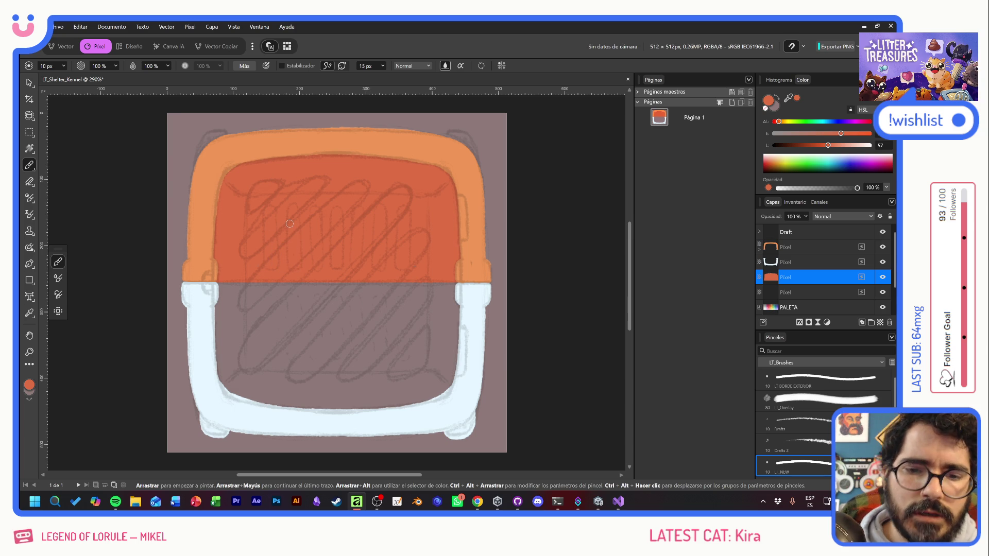
key(e)
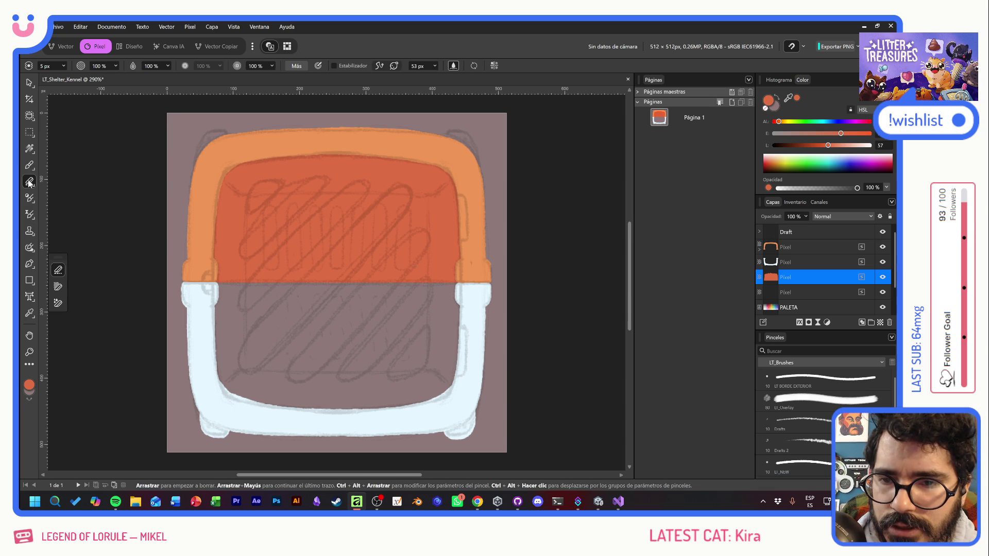
- Set the Erase brush size to 10 px
click(53, 66)
text(10)
key(Return)
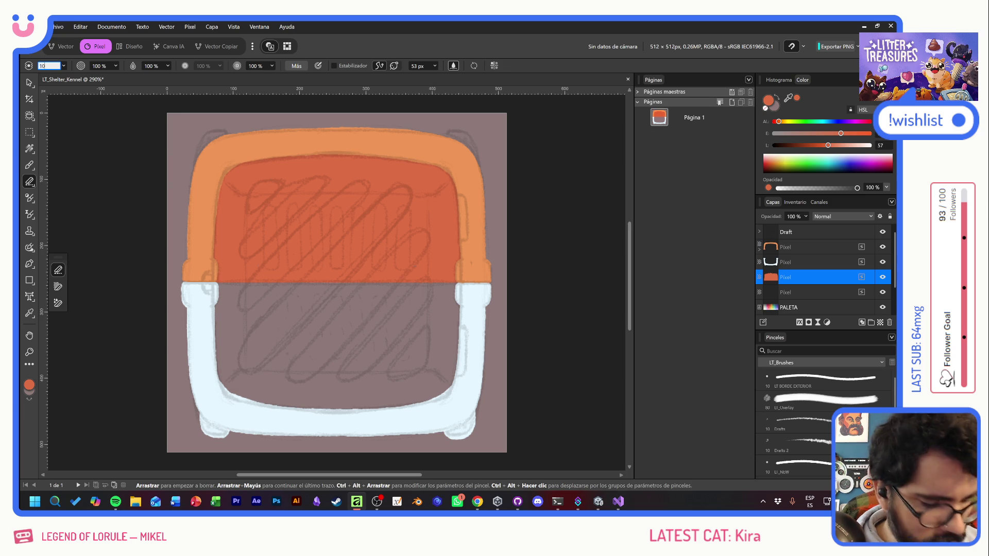
- Erase the first vertical vent slots into the red-orange top half, undoing and restoring strokes
drag(379, 198, 420, 254)
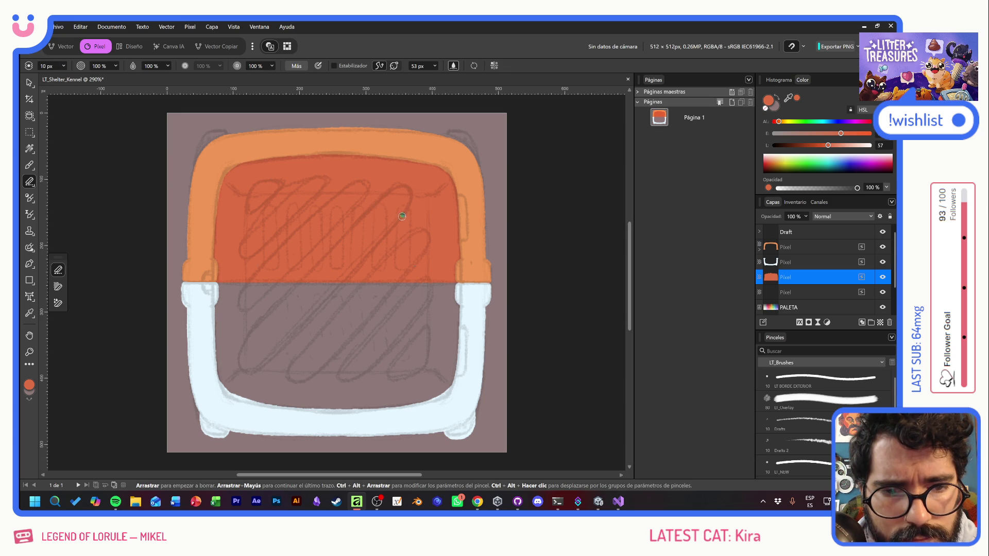
drag(400, 214, 406, 260)
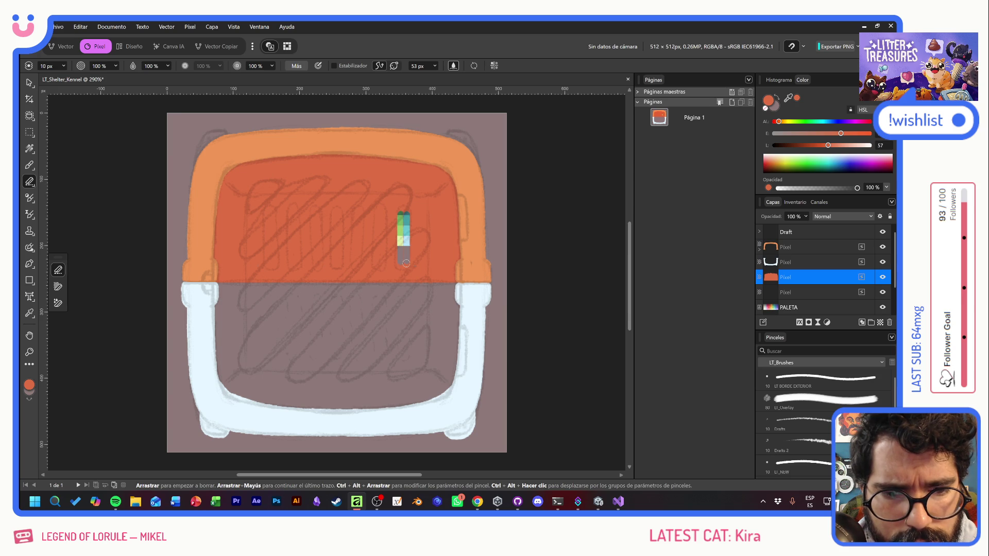
drag(377, 213, 383, 263)
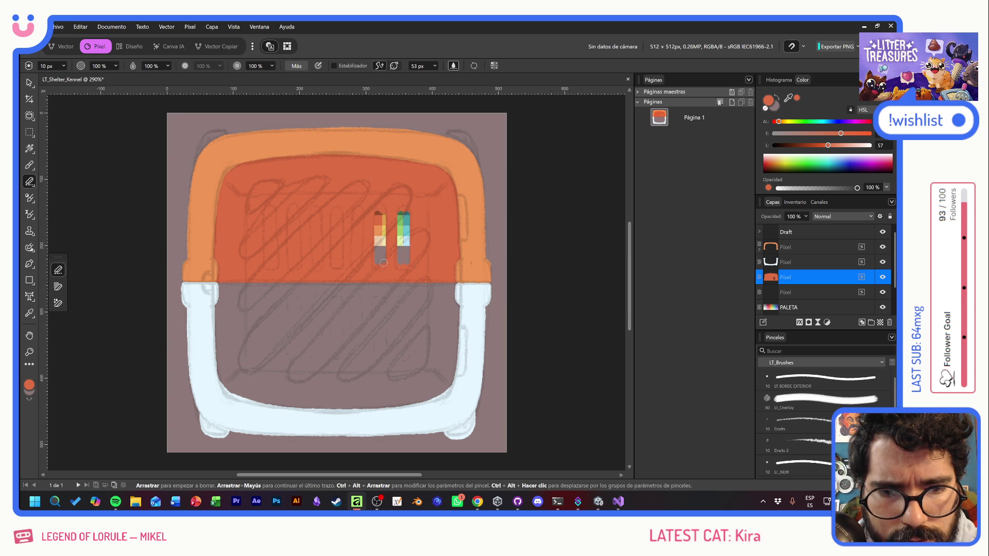
mouse_move(356, 213)
mouse_down()
mouse_move(355, 263)
mouse_move(360, 214)
mouse_move(361, 263)
mouse_move(366, 238)
mouse_up()
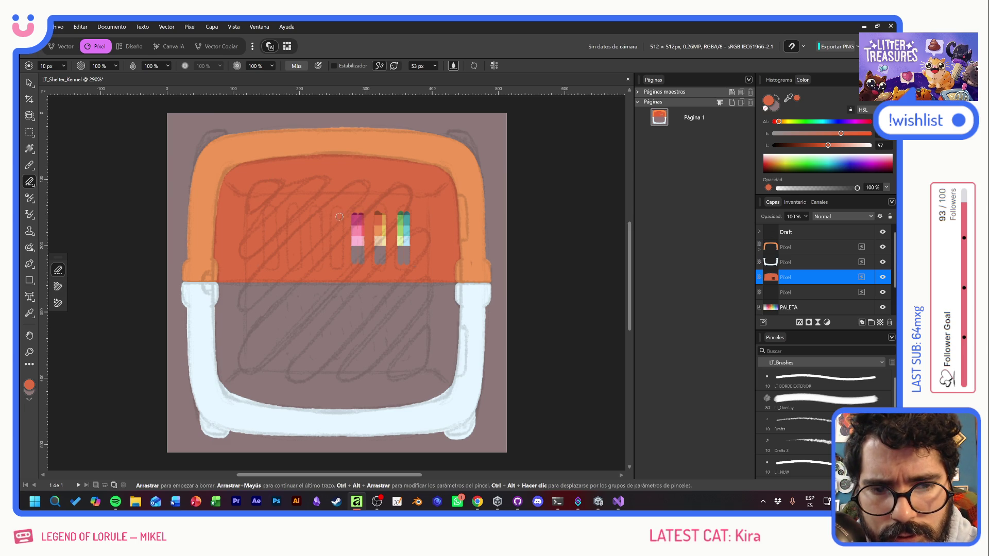
key(ctrl+z)
key(ctrl+z)
key(ctrl+z)
key(ctrl+z)
key(ctrl+z)
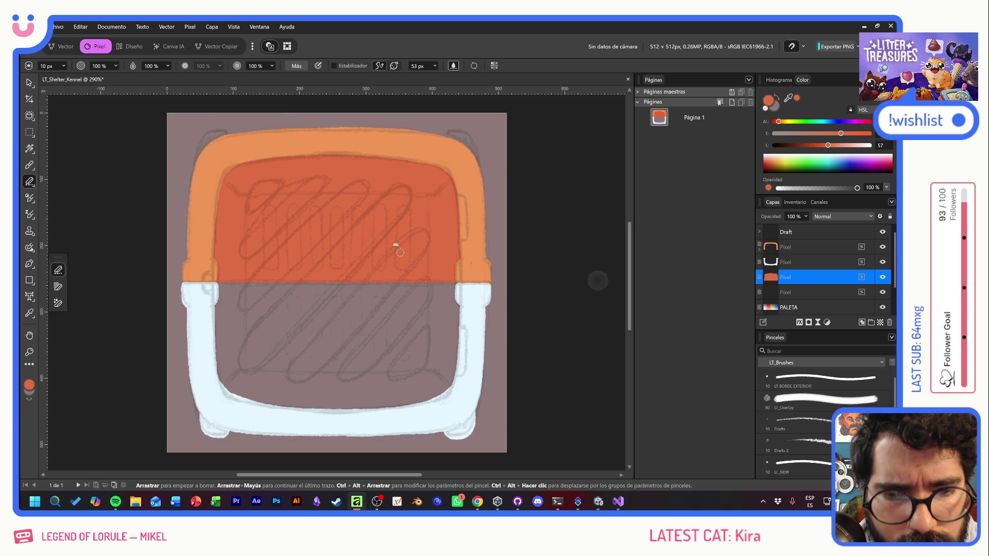
key(ctrl+shift+z)
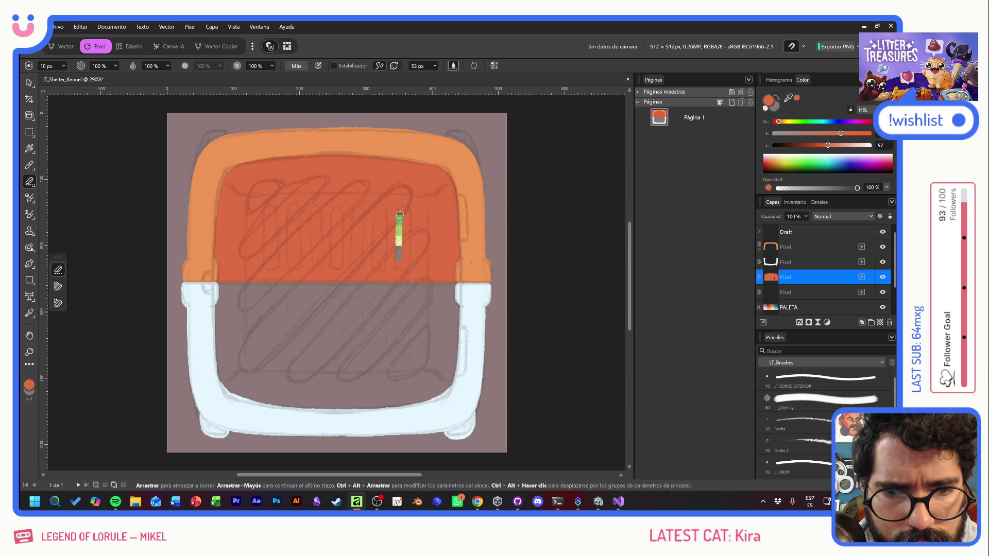
key(ctrl+shift+z)
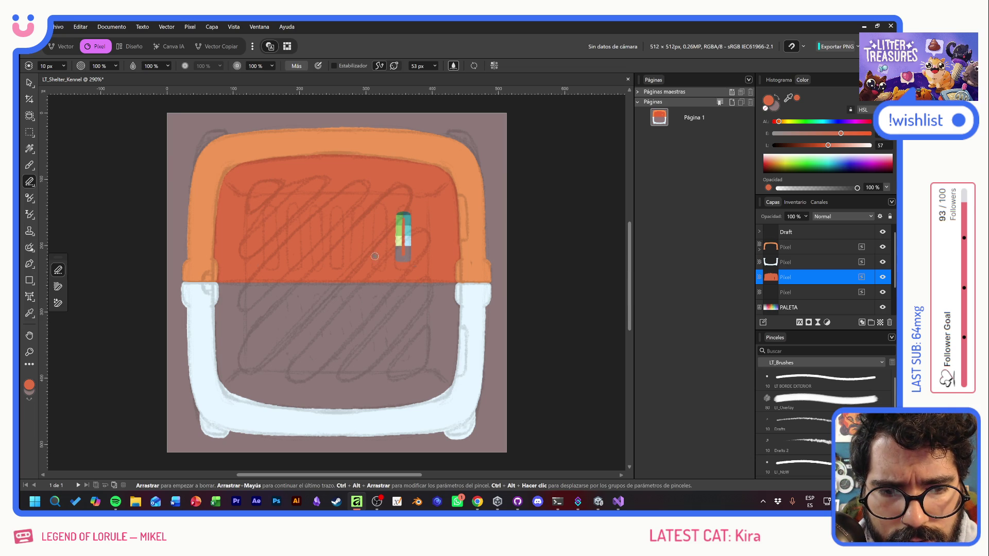
- Cut the remaining vent slots further left to make seven, then hide the PALETA layer
mouse_move(375, 258)
mouse_down()
mouse_move(377, 213)
mouse_move(383, 256)
mouse_up()
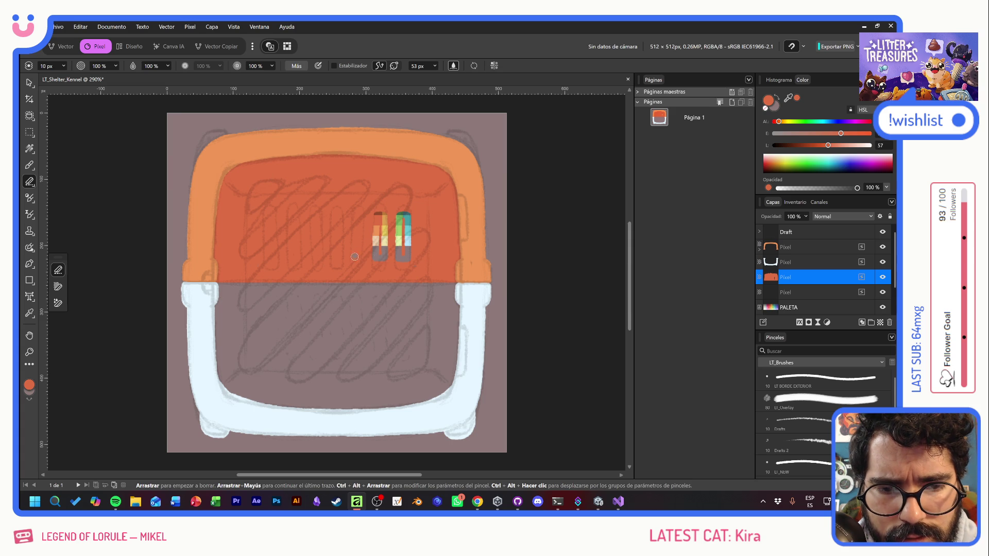
drag(354, 213, 354, 246)
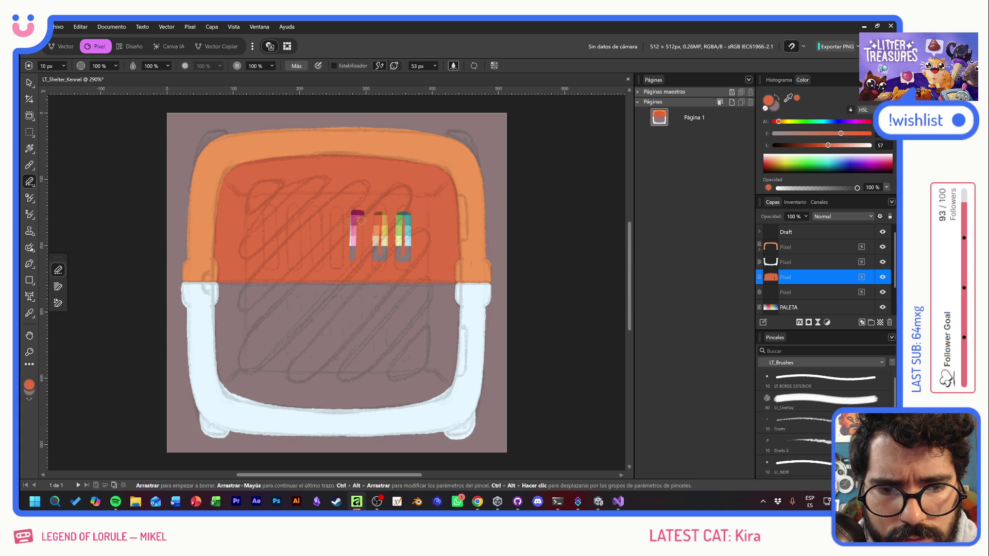
drag(362, 212, 362, 248)
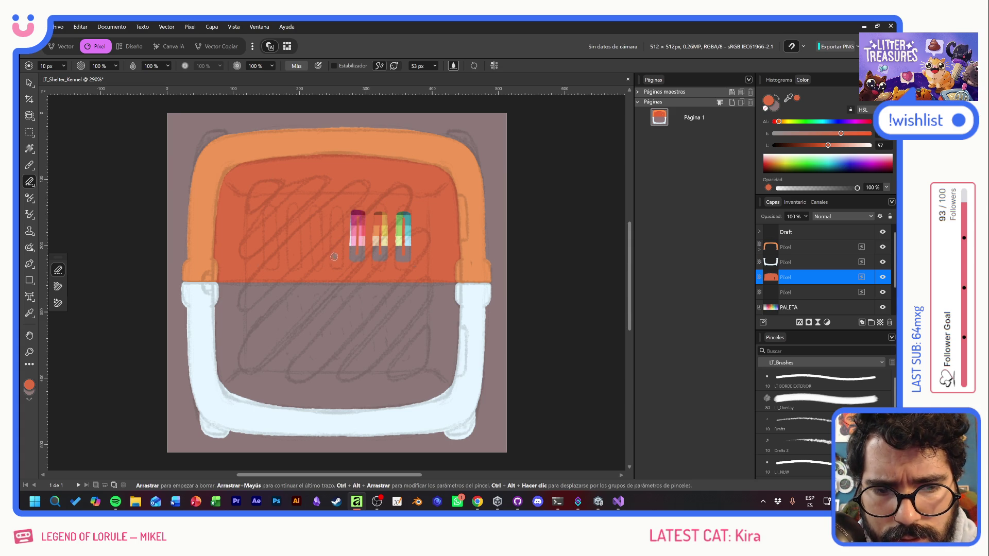
drag(334, 214, 334, 252)
drag(342, 213, 341, 255)
mouse_move(341, 215)
mouse_down()
mouse_move(341, 248)
mouse_move(312, 238)
mouse_move(312, 212)
mouse_up()
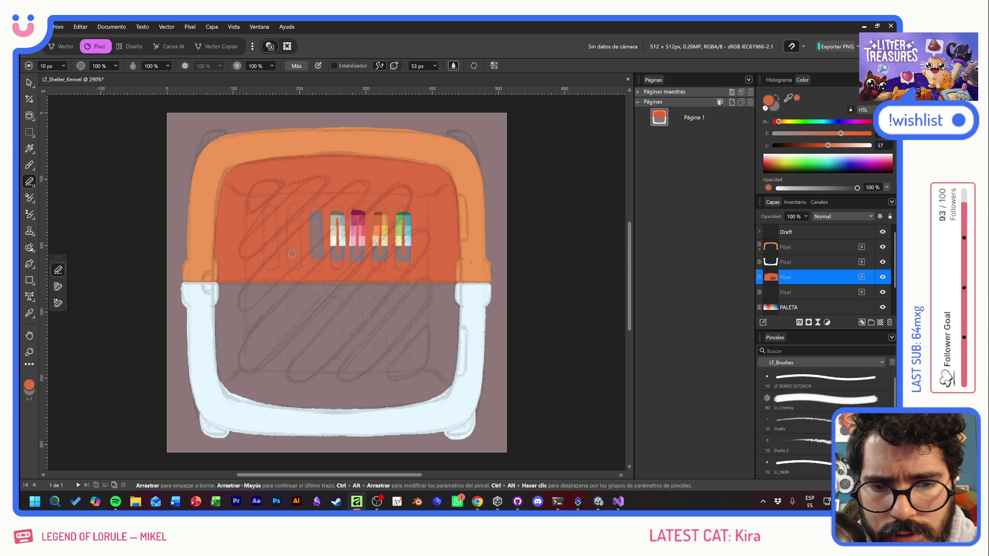
drag(289, 256, 289, 211)
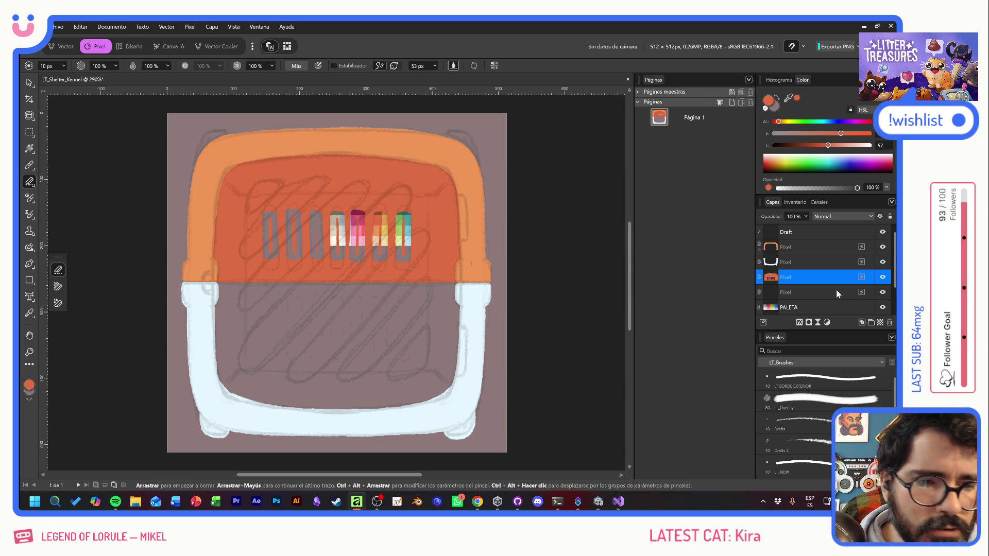
click(882, 307)
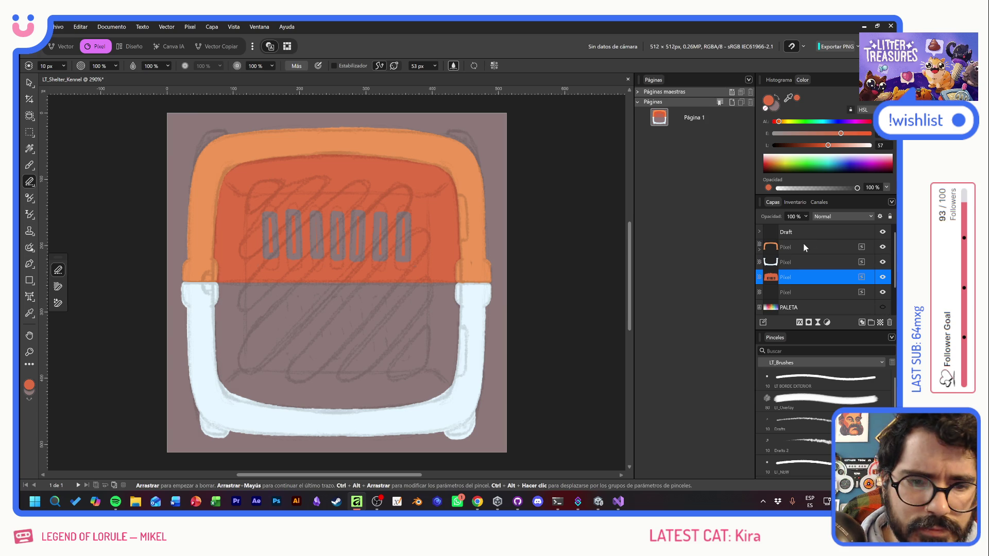
- Hide the Draft group's scribble sublayer and erase the vent slot tops into rounded ends
click(759, 232)
click(883, 247)
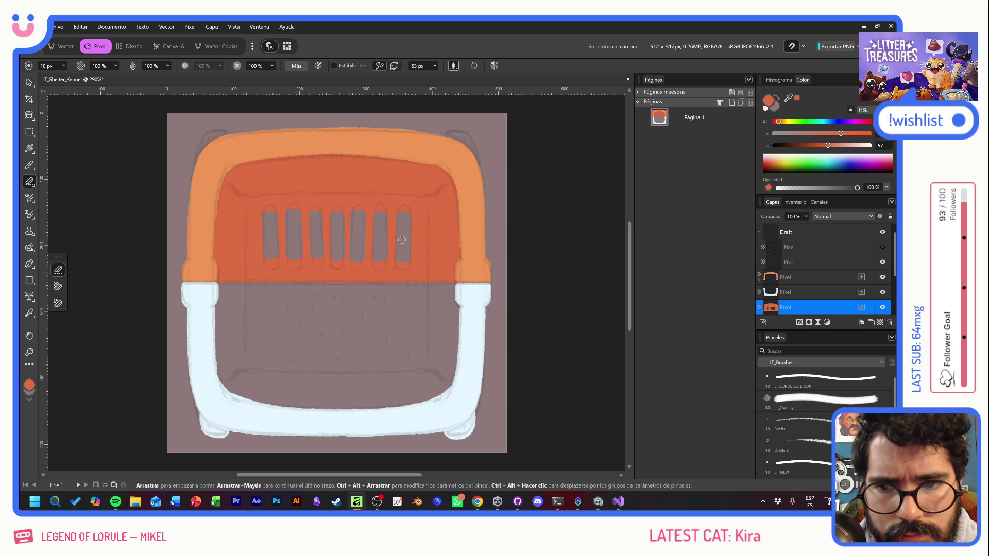
mouse_move(399, 217)
mouse_down()
mouse_move(405, 210)
mouse_move(406, 222)
mouse_move(357, 208)
mouse_move(359, 220)
mouse_up()
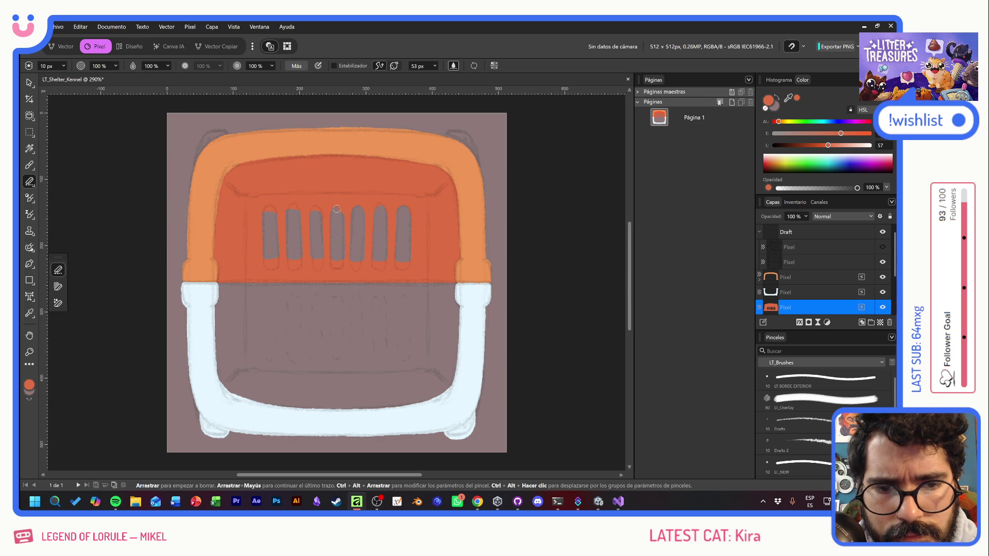
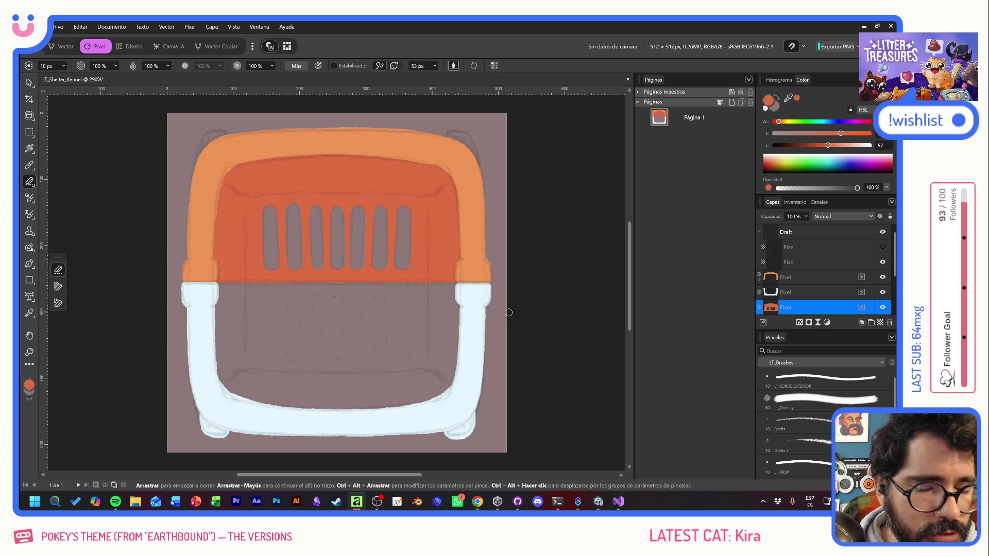
- Show the PALETA swatch layer and paint a test stroke on the crate
scroll(850, 253, down, 2)
click(835, 263)
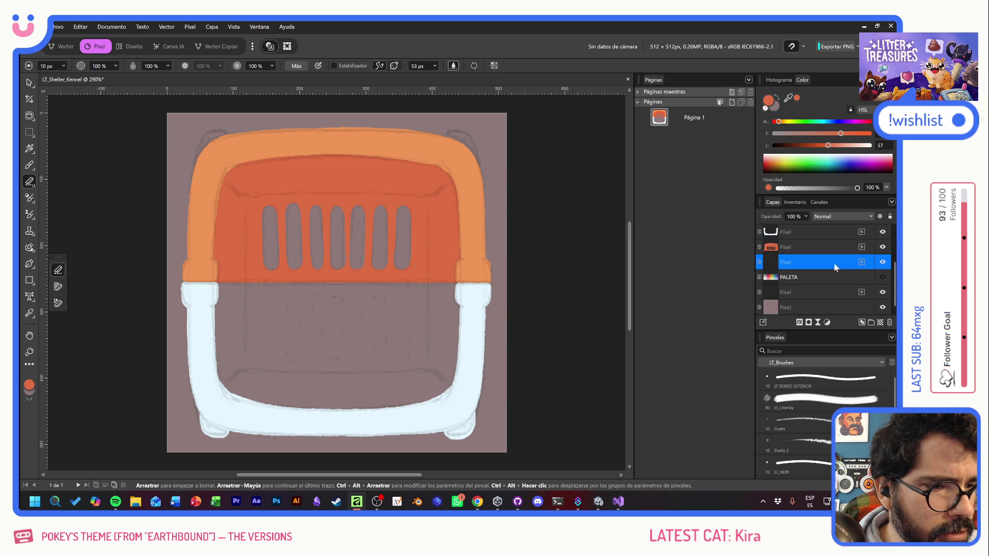
click(881, 276)
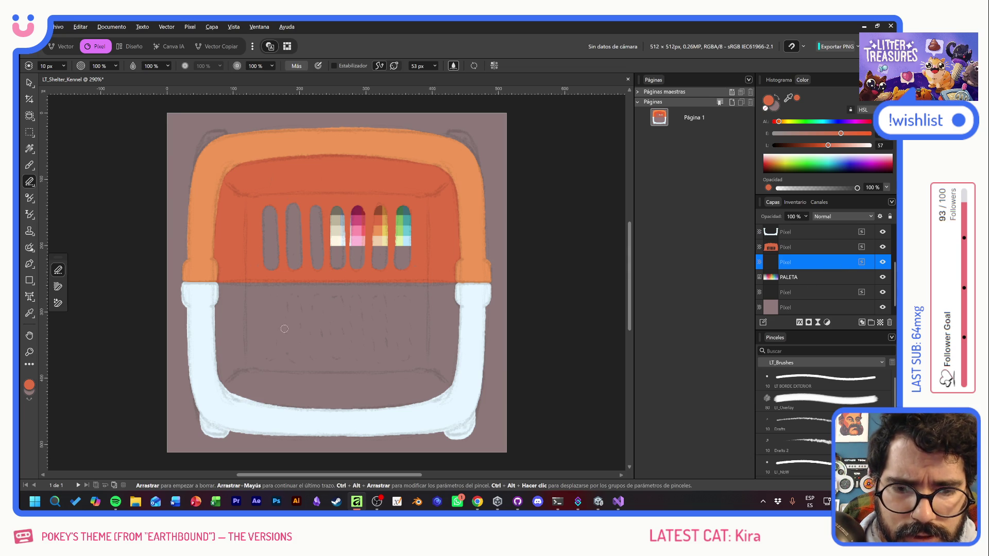
click(29, 164)
drag(375, 366, 280, 324)
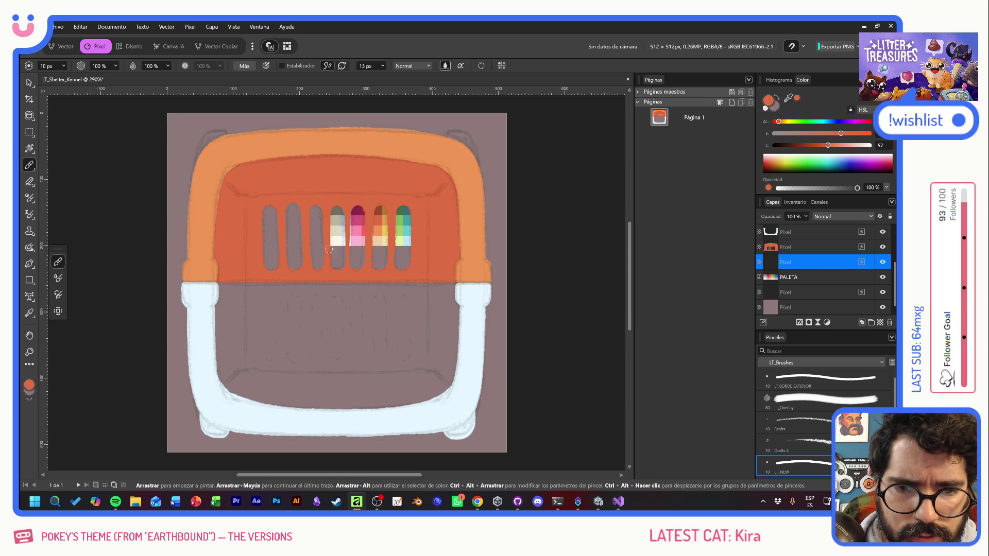
key(alt)
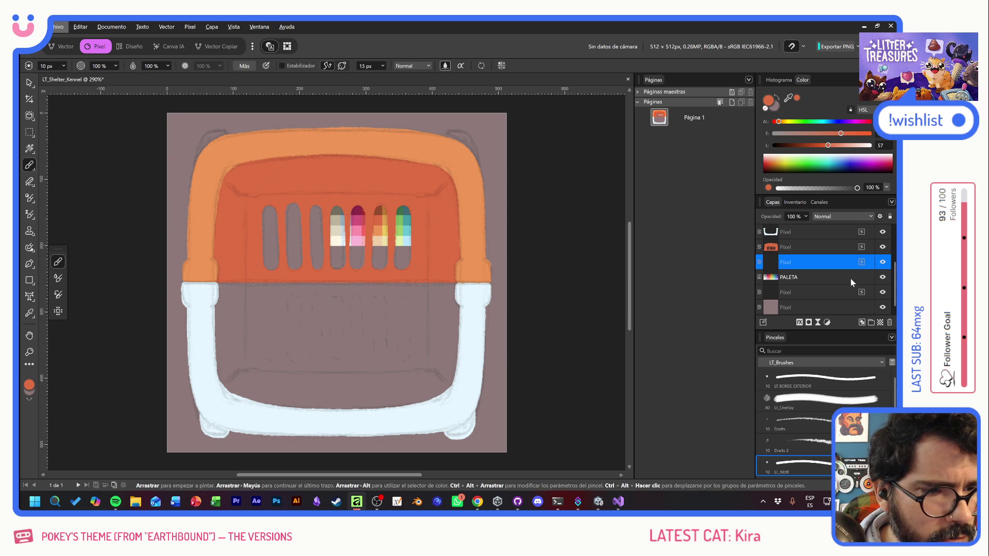
- Move the PALETA swatches down into the kennel's lower interior, below the grill
click(858, 281)
click(30, 83)
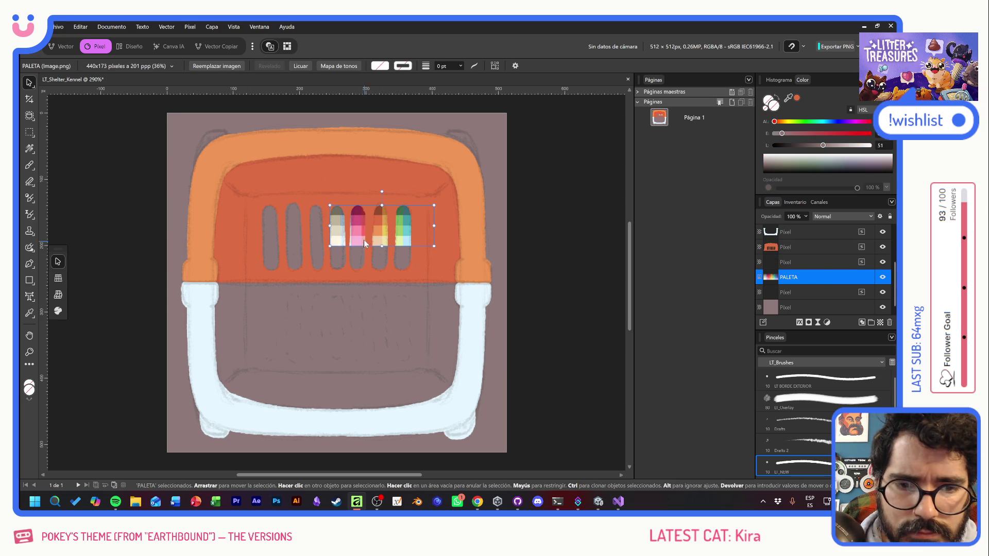
mouse_move(366, 240)
mouse_down()
mouse_move(314, 346)
mouse_move(269, 330)
mouse_up()
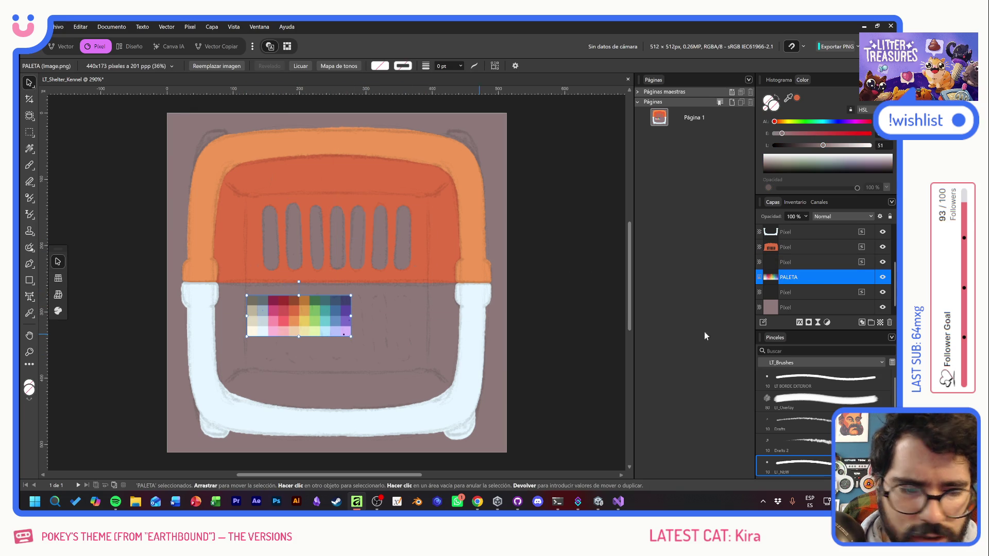
- Add a fresh empty pixel layer above PALETA, discarding a first attempt with pale strokes
click(34, 168)
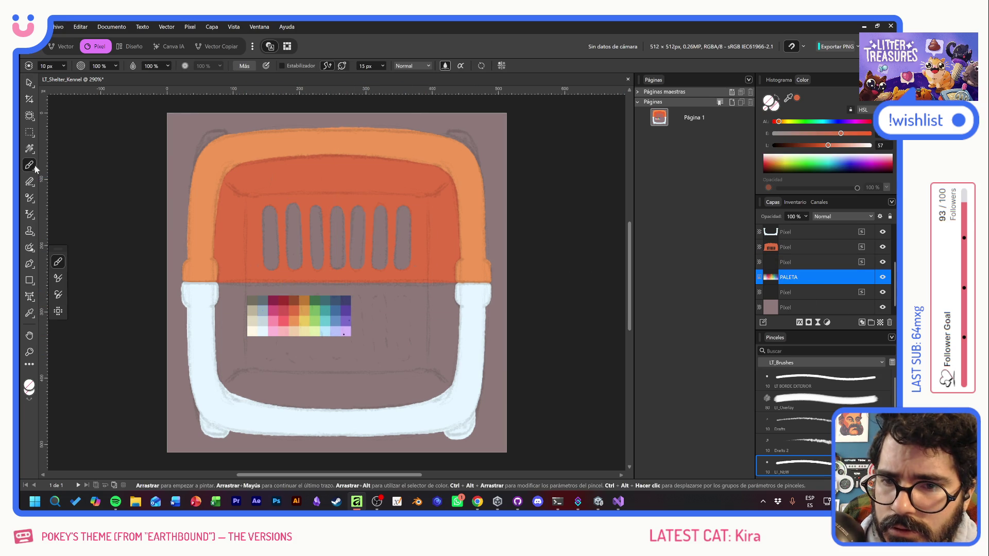
key(ctrl+shift+n)
alt+click(260, 317)
mouse_move(255, 315)
mouse_down()
mouse_move(216, 319)
mouse_move(237, 332)
mouse_up()
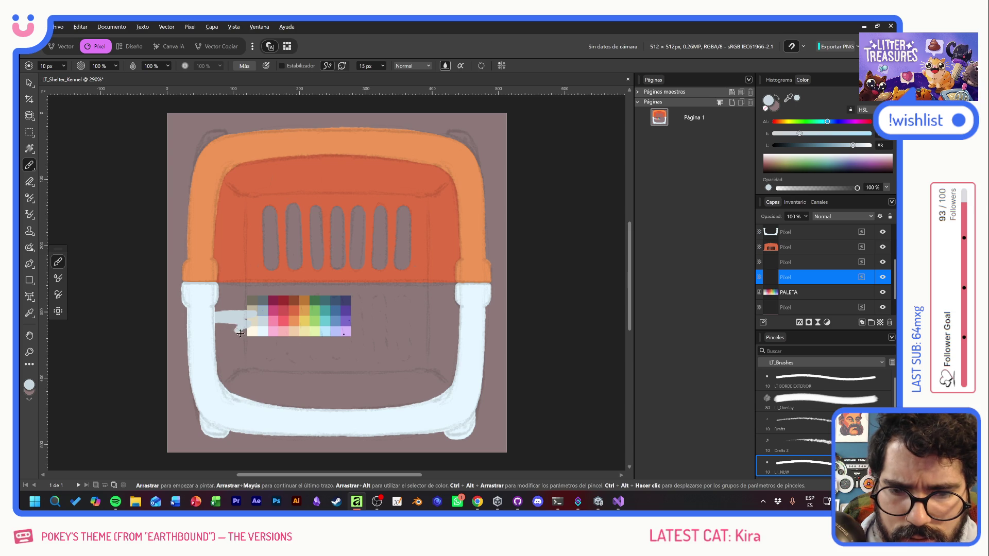
key(Delete)
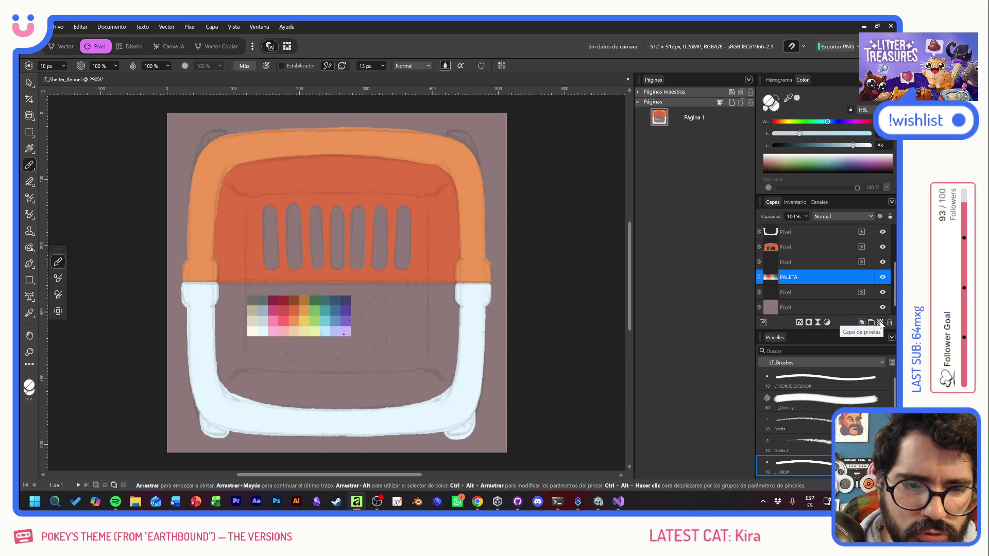
click(883, 325)
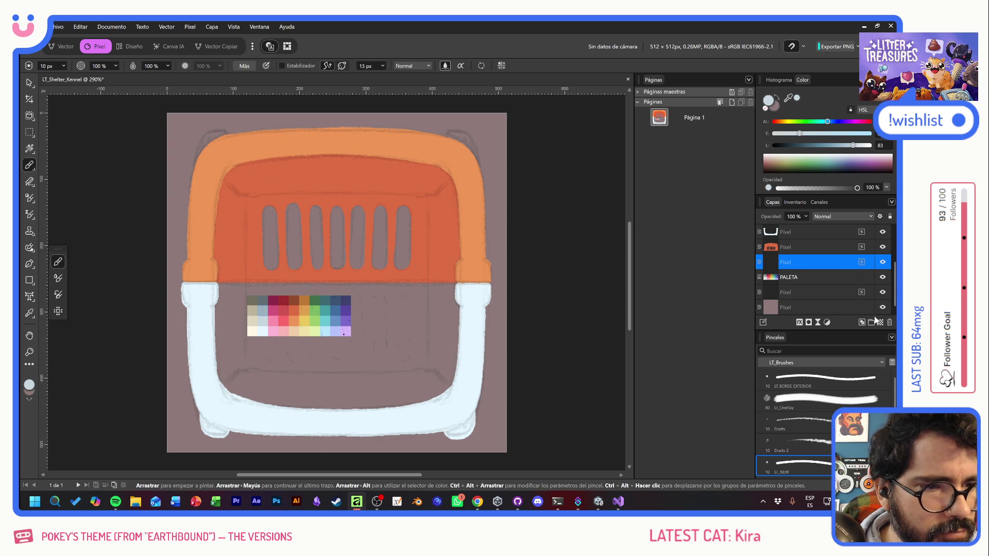
- Paint pale grey-white over the lower cage's inner edges, base and lower-left interior, covering the brown
click(440, 334)
drag(218, 286, 467, 299)
mouse_move(220, 290)
mouse_down()
mouse_move(231, 391)
mouse_move(287, 419)
mouse_move(276, 402)
mouse_up()
mouse_move(220, 311)
mouse_down()
mouse_move(449, 294)
mouse_move(449, 363)
mouse_move(427, 361)
mouse_move(406, 381)
mouse_move(289, 382)
mouse_move(315, 413)
mouse_up()
drag(334, 370, 389, 356)
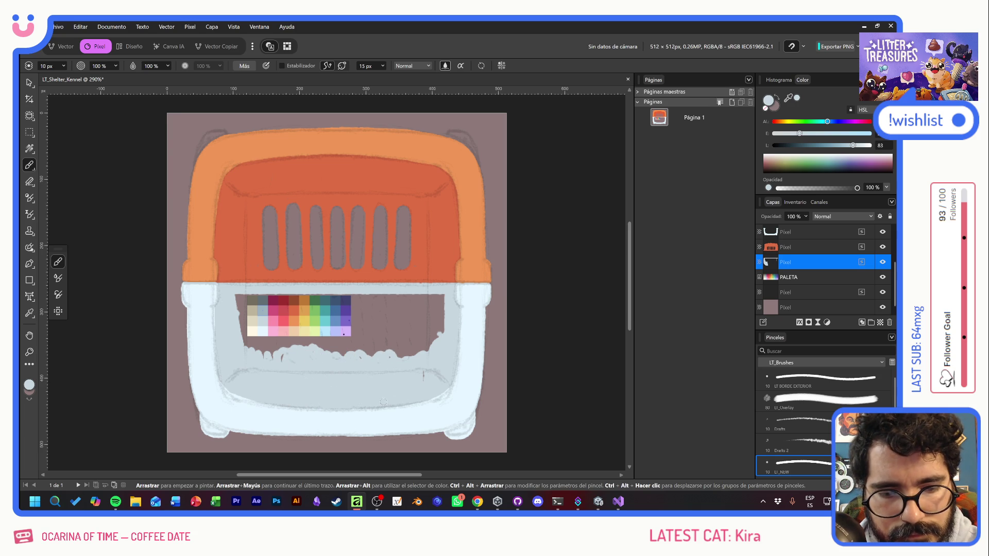
mouse_move(437, 340)
mouse_down()
mouse_move(439, 292)
mouse_move(421, 343)
mouse_move(412, 299)
mouse_move(403, 362)
mouse_up()
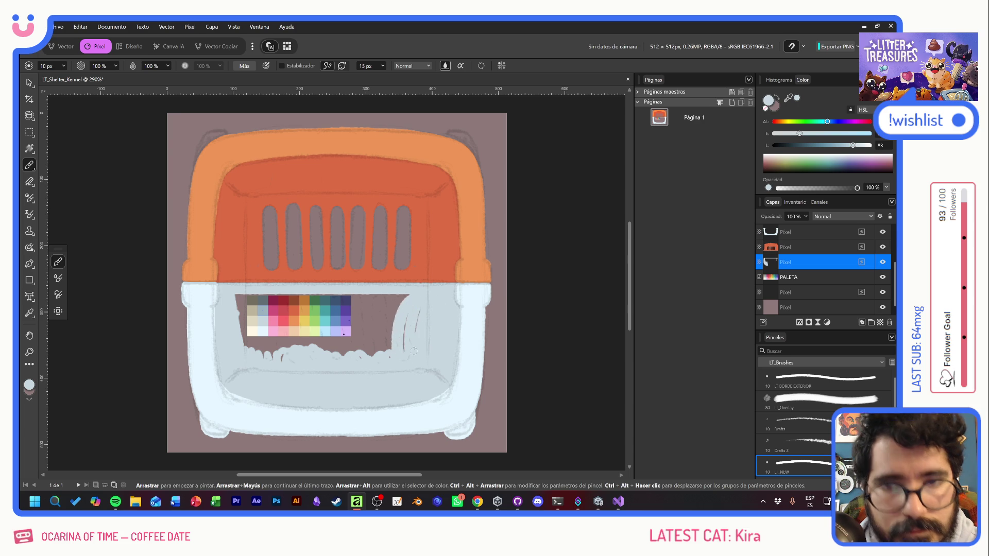
mouse_move(247, 344)
mouse_down()
mouse_move(294, 324)
mouse_move(336, 365)
mouse_move(373, 343)
mouse_move(395, 365)
mouse_move(384, 335)
mouse_move(394, 319)
mouse_move(418, 329)
mouse_move(396, 299)
mouse_move(353, 311)
mouse_move(364, 313)
mouse_move(325, 306)
mouse_move(316, 293)
mouse_move(309, 309)
mouse_move(250, 310)
mouse_move(248, 326)
mouse_up()
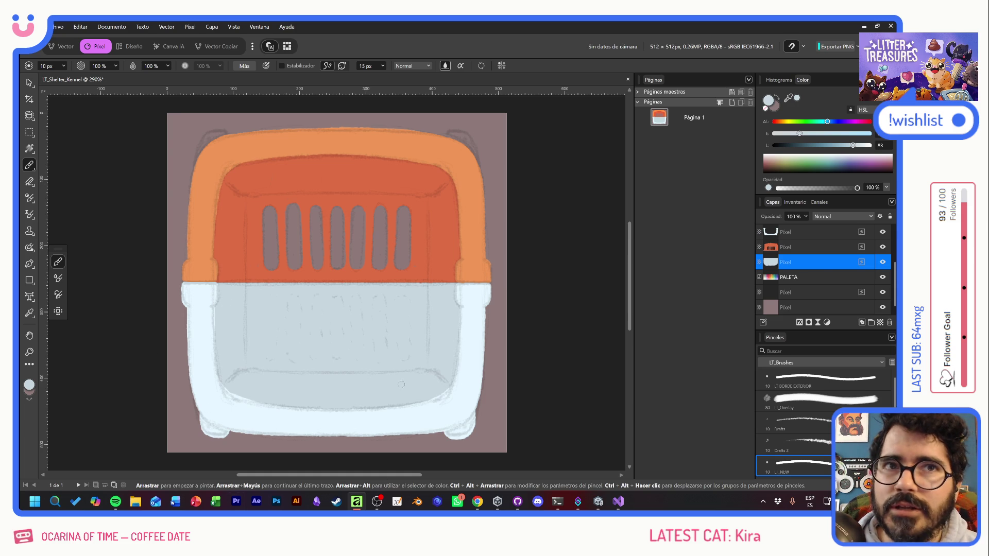
key(alt+Tab)
key(alt+Tab)
key(alt+Tab)
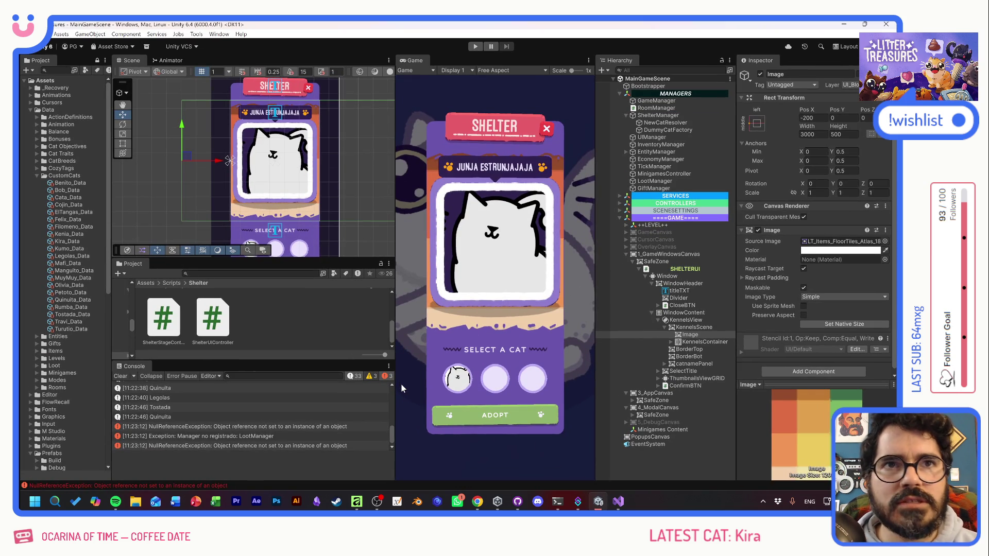
- Run the game, start a new game, and preview Tostada, Legolas, Olivia and Muymuy
click(475, 47)
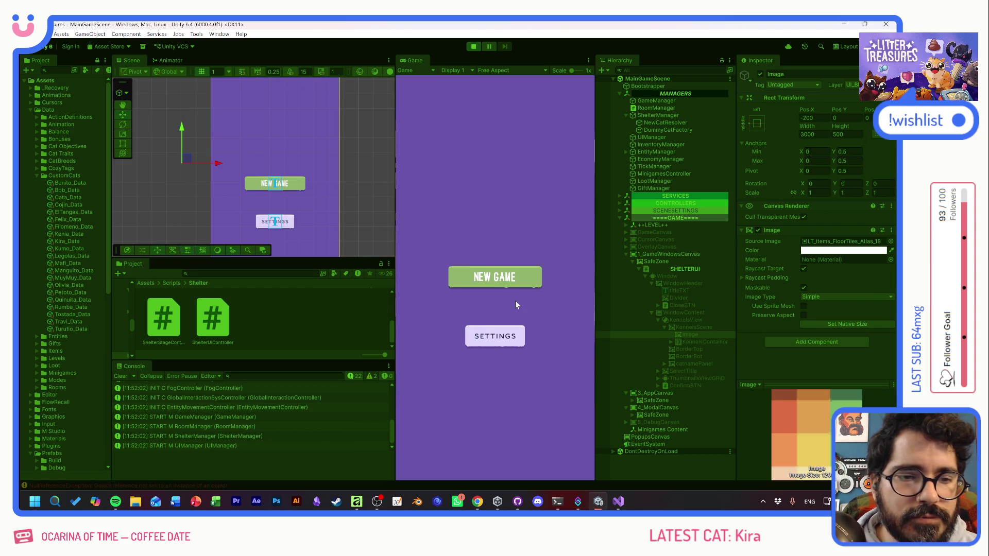
click(498, 278)
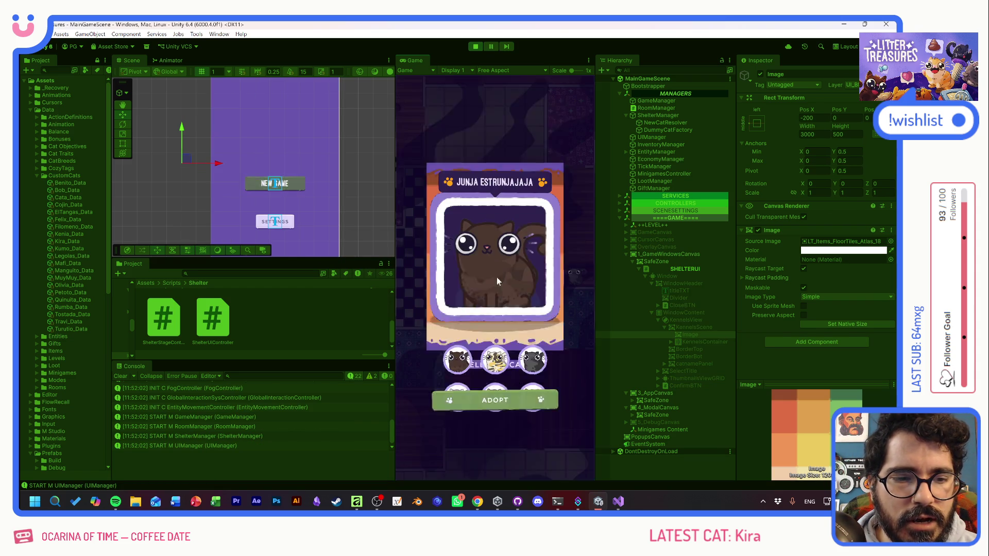
click(502, 365)
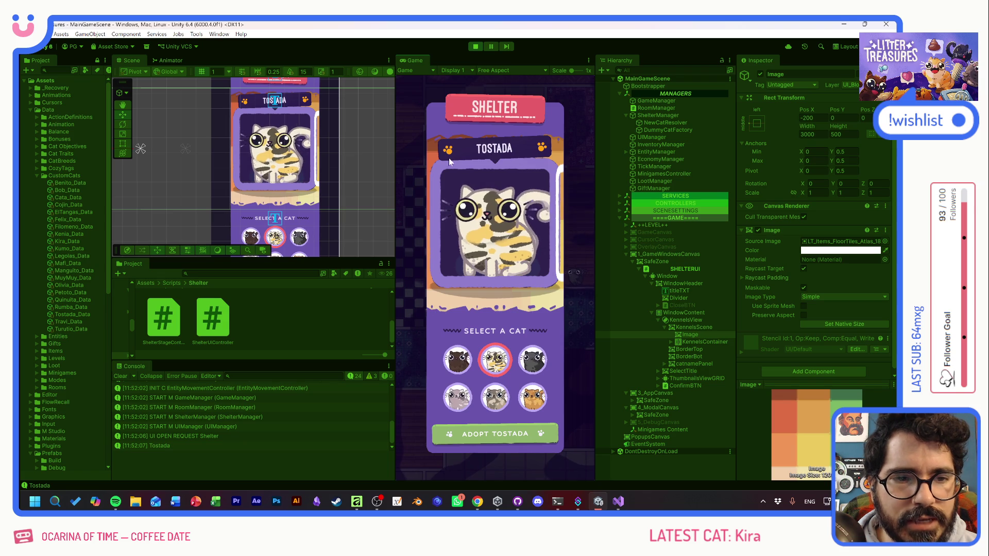
click(457, 397)
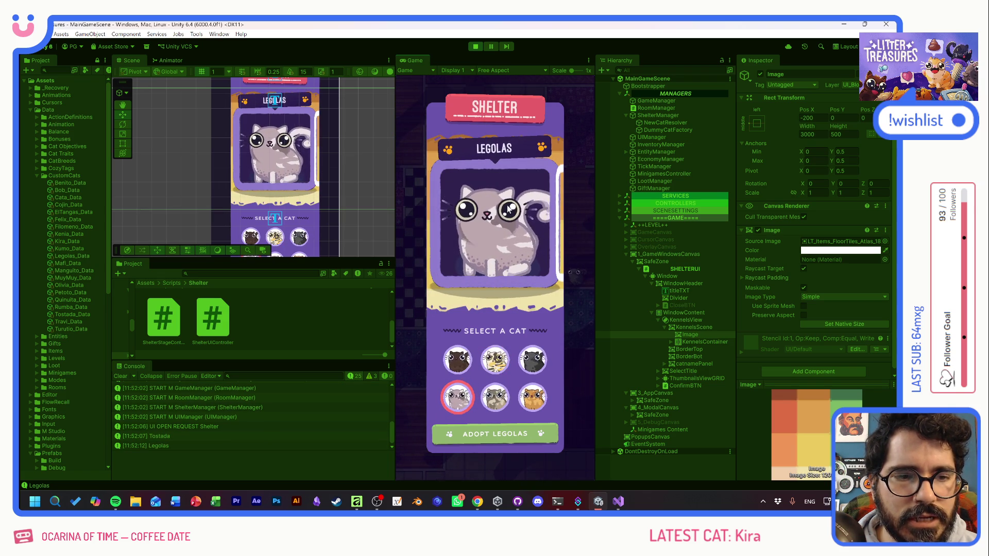
click(525, 354)
click(533, 398)
- Cycle through Quinuita, Tostada, Benito, Olivia and Muymuy, ending on Tostada
click(459, 371)
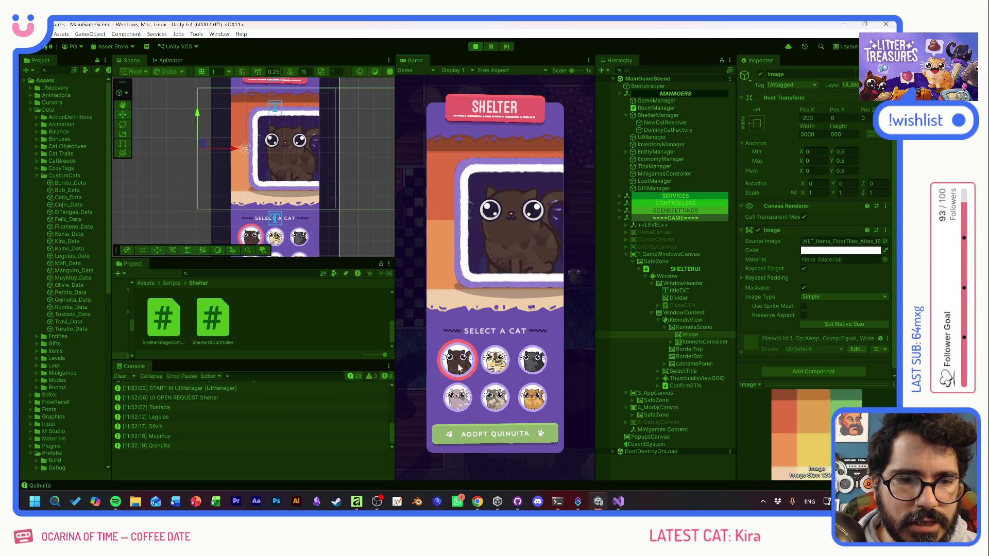
click(496, 361)
click(496, 405)
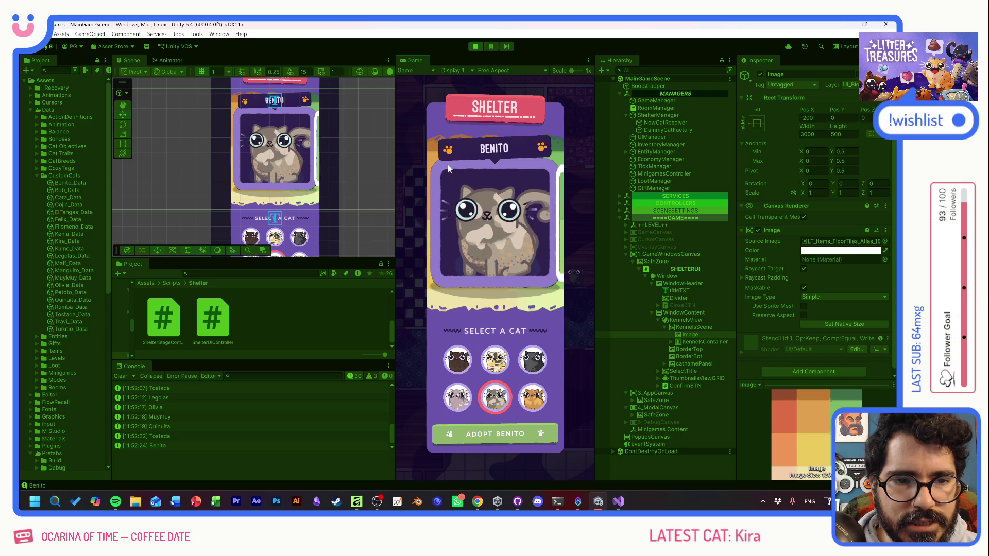
click(531, 356)
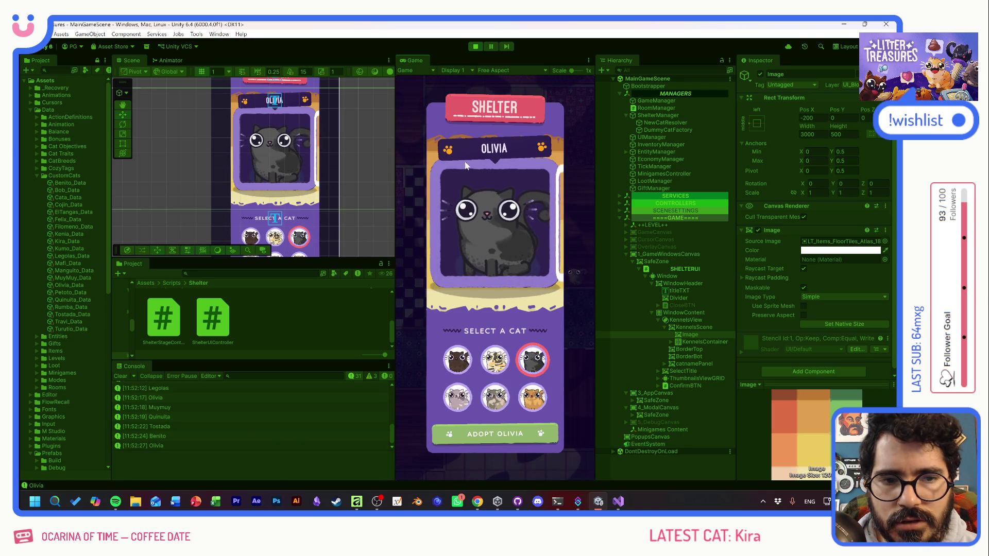
click(495, 359)
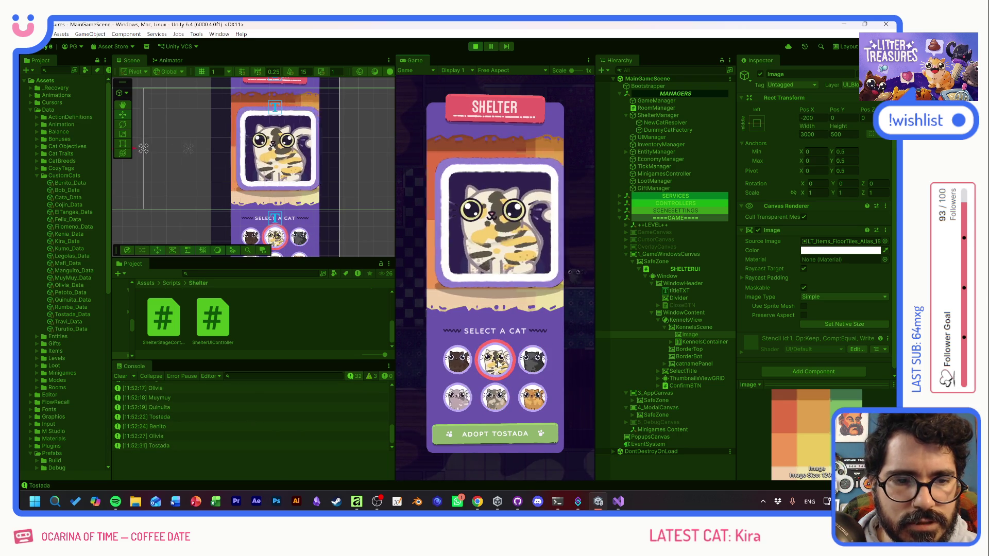
click(457, 359)
click(484, 392)
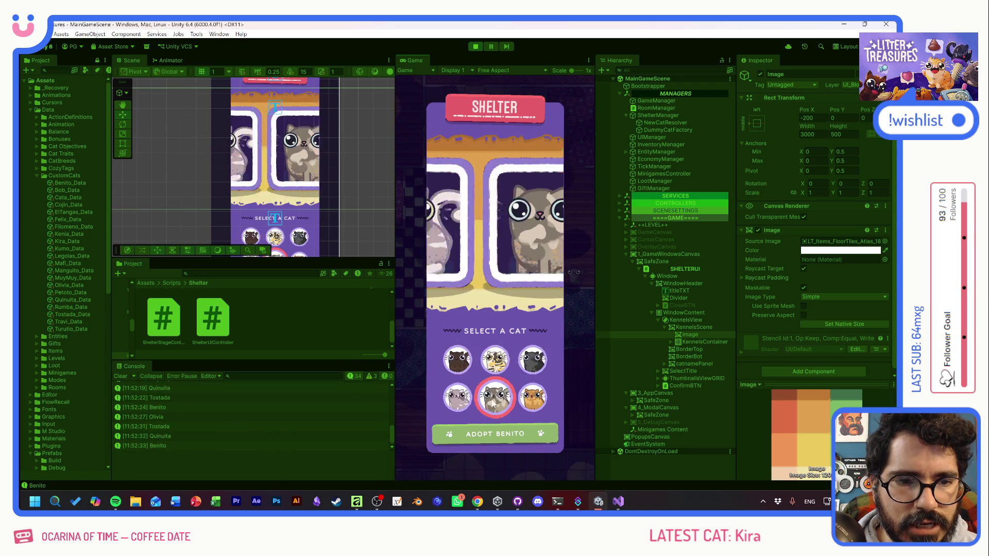
click(530, 361)
click(527, 394)
click(495, 359)
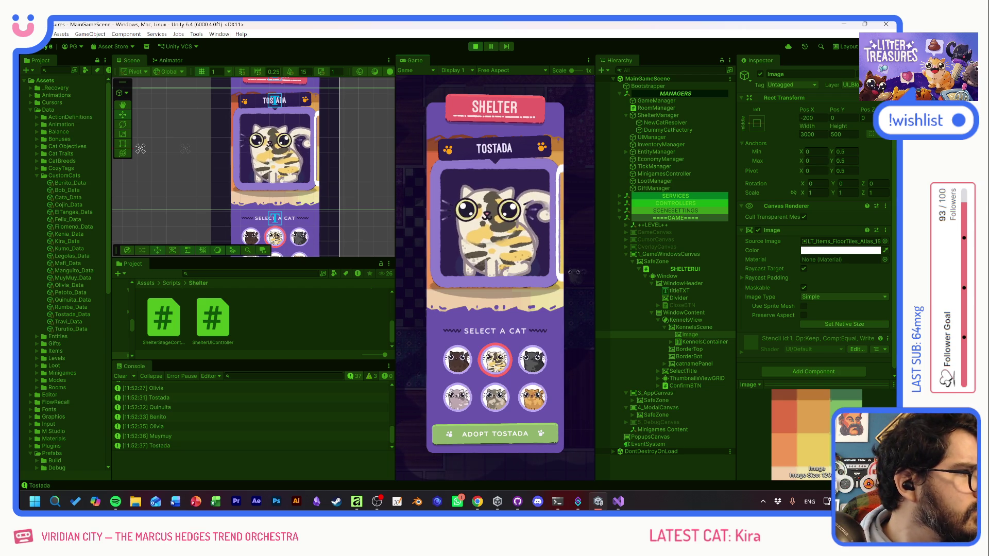
- Bring the Chrome window with the X post in front of Unity
key(alt+Tab)
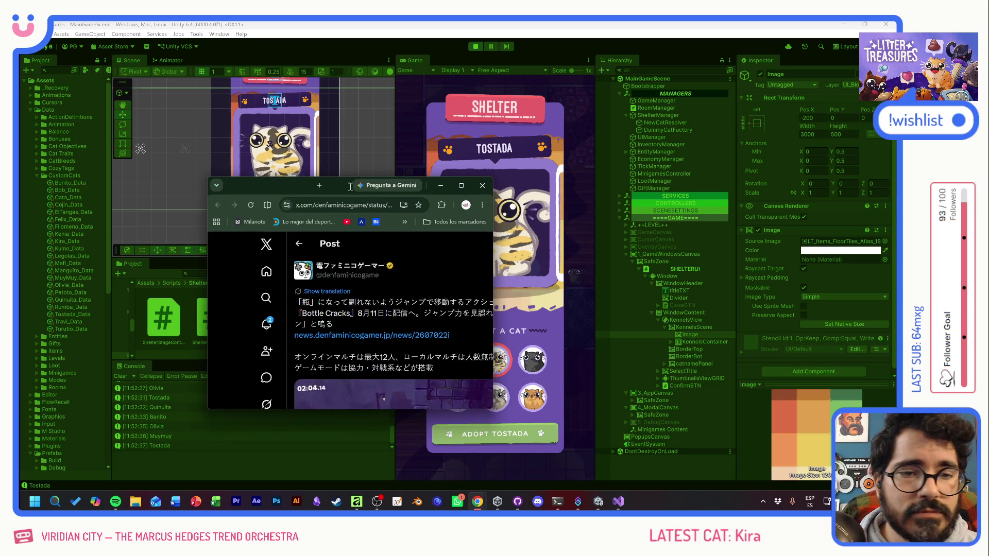
- Maximize and read the X post, translate it into English, then close the browser
double_click(339, 187)
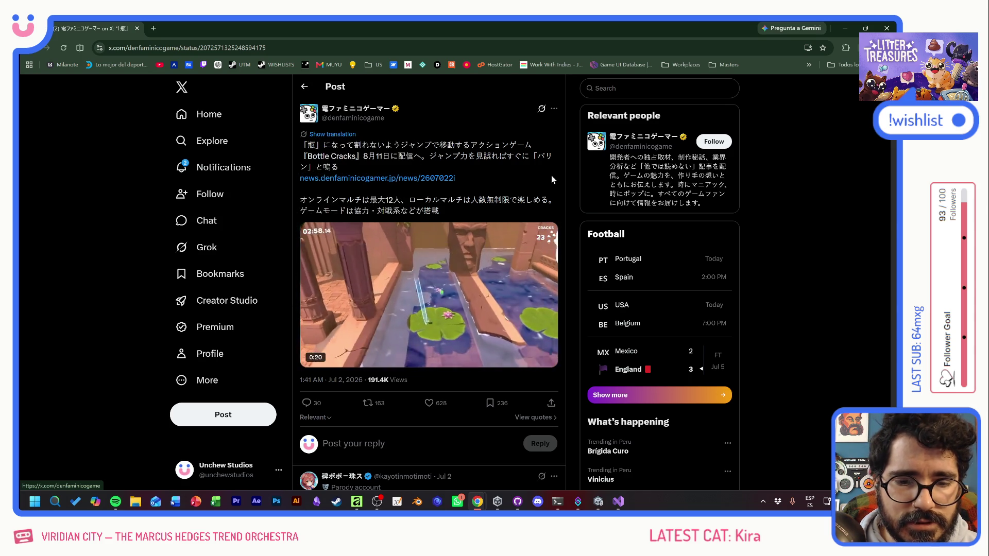
mouse_move(446, 301)
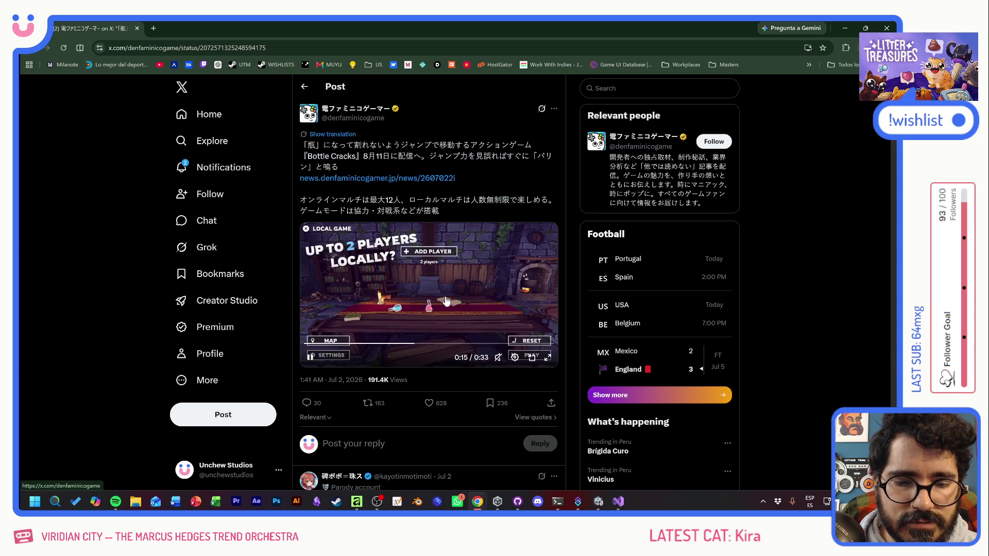
scroll(437, 420, down, 3)
scroll(455, 417, down, 3)
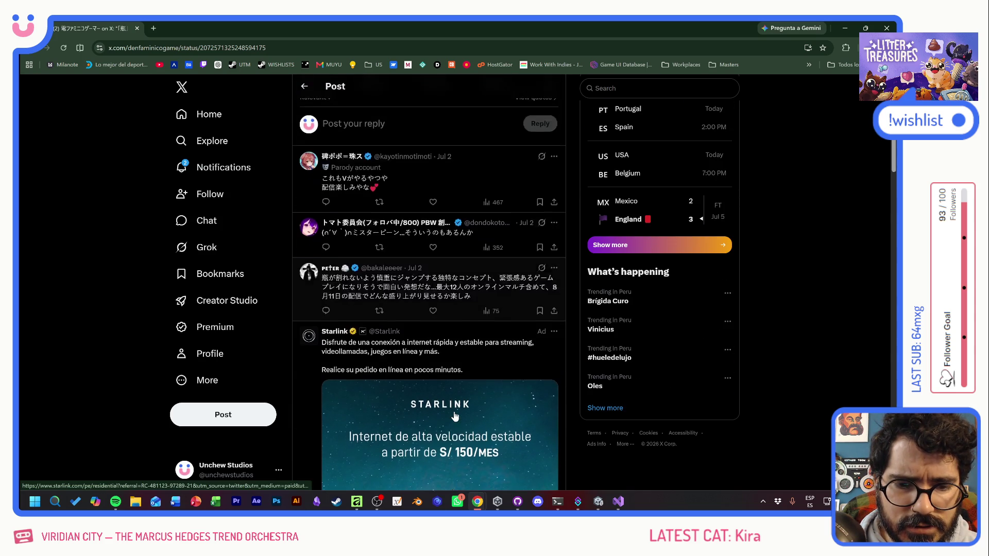
scroll(455, 416, up, 3)
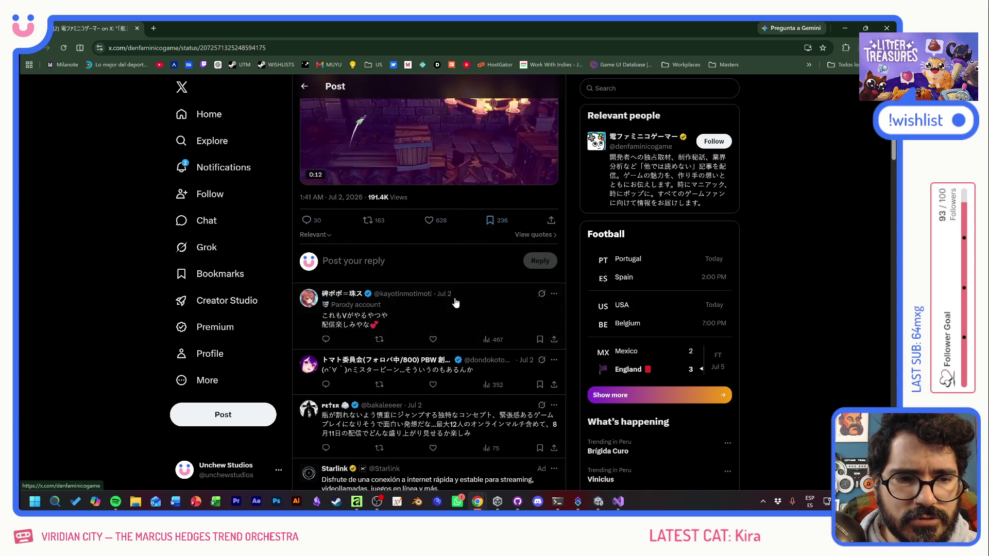
scroll(463, 340, down, 2)
scroll(463, 340, down, 10)
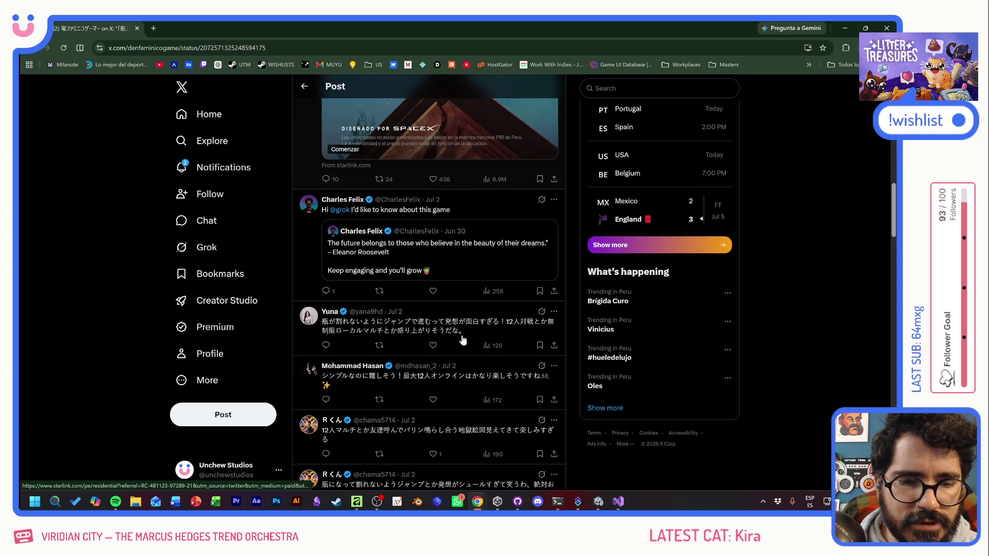
scroll(460, 353, up, 4)
scroll(461, 354, up, 10)
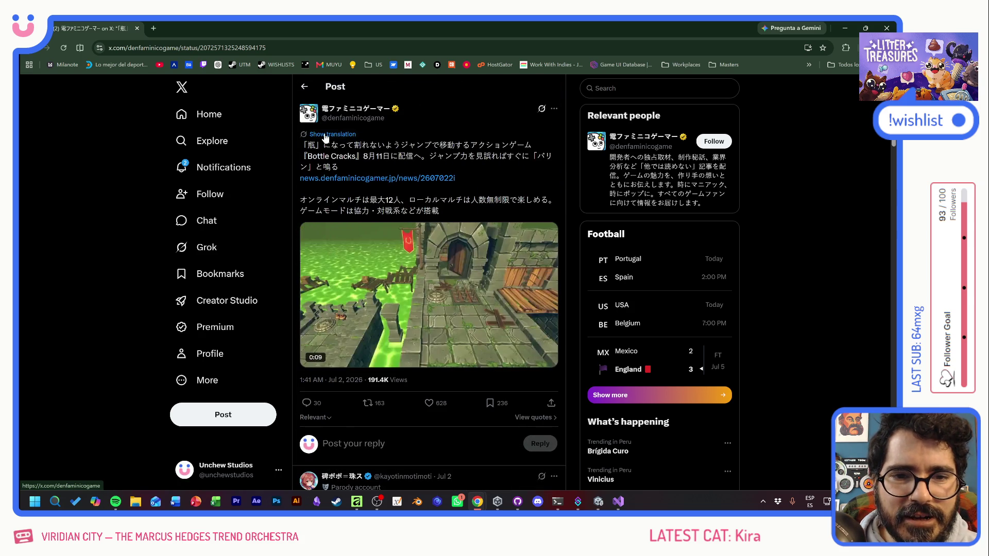
click(333, 133)
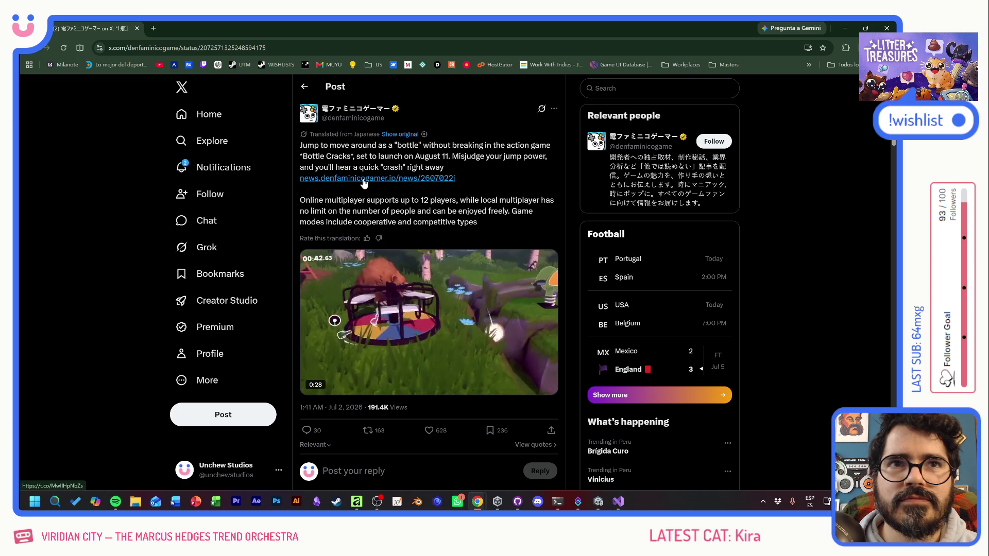
click(136, 29)
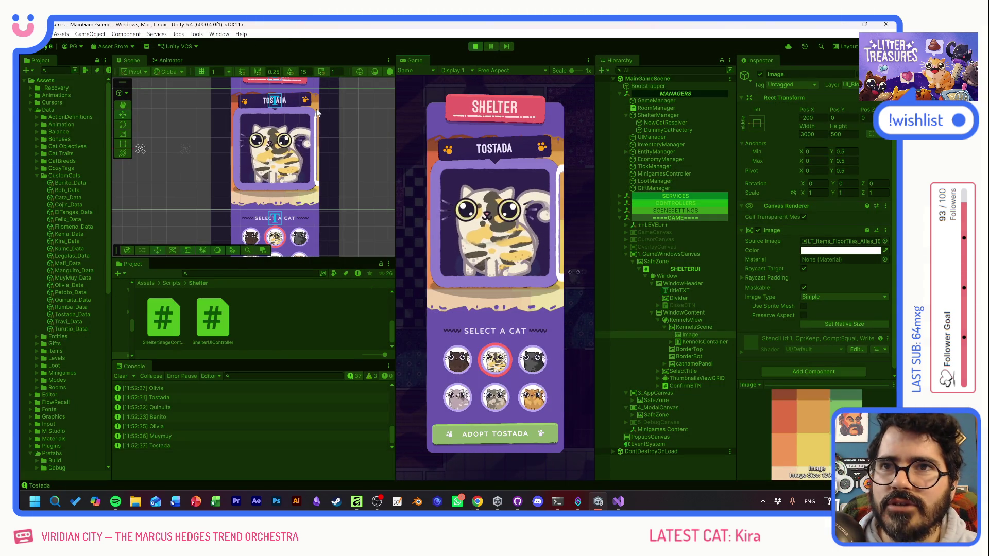
- Stop play mode in Unity and return to the Affinity kennel drawing
click(474, 47)
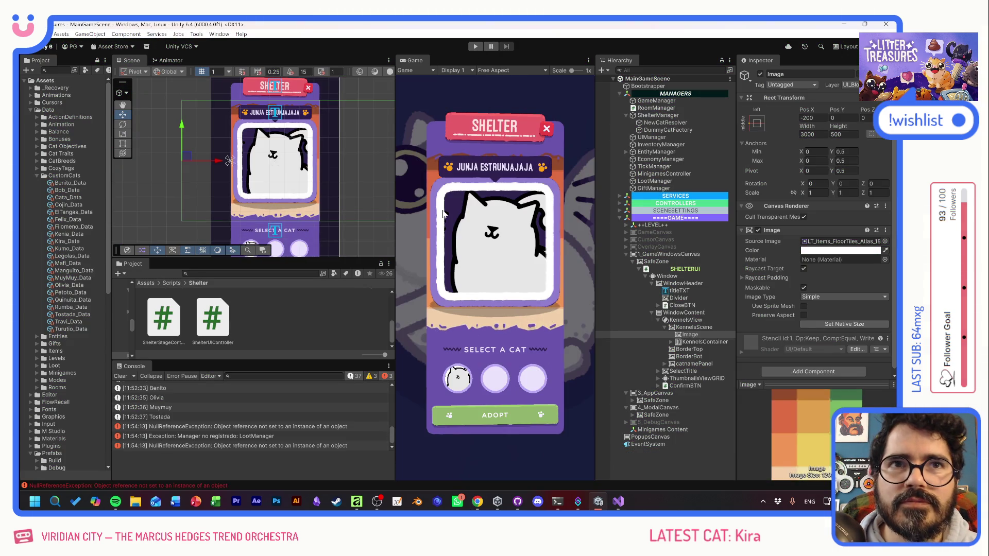
key(alt+Tab)
key(alt+Tab)
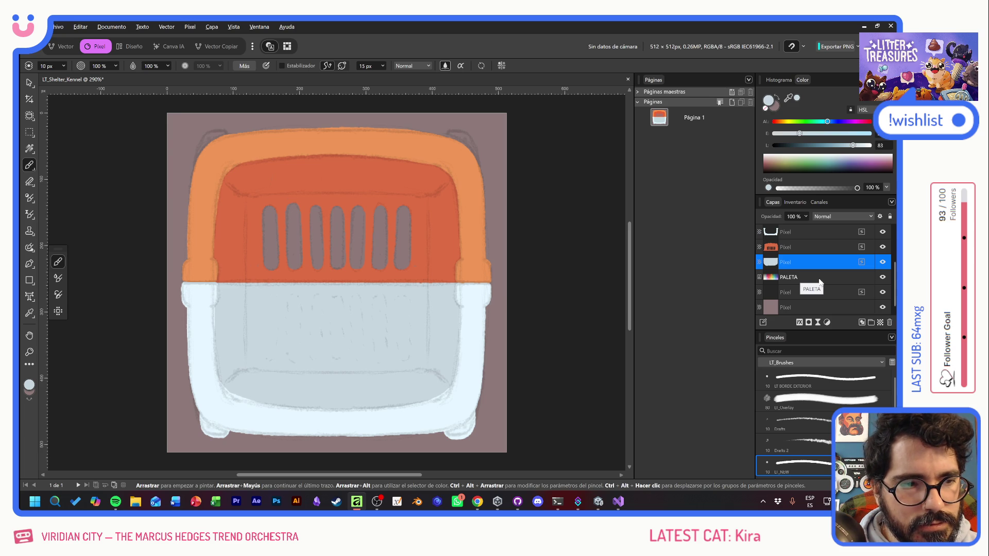
- Select the grille pixel layer and show the Archivo > Abrir reciente list
click(783, 249)
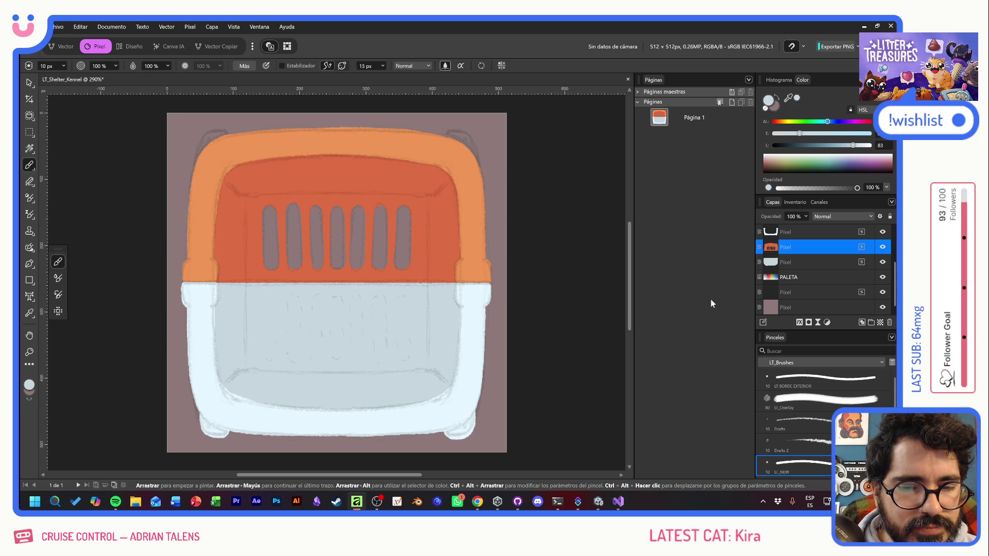
click(54, 28)
mouse_move(112, 125)
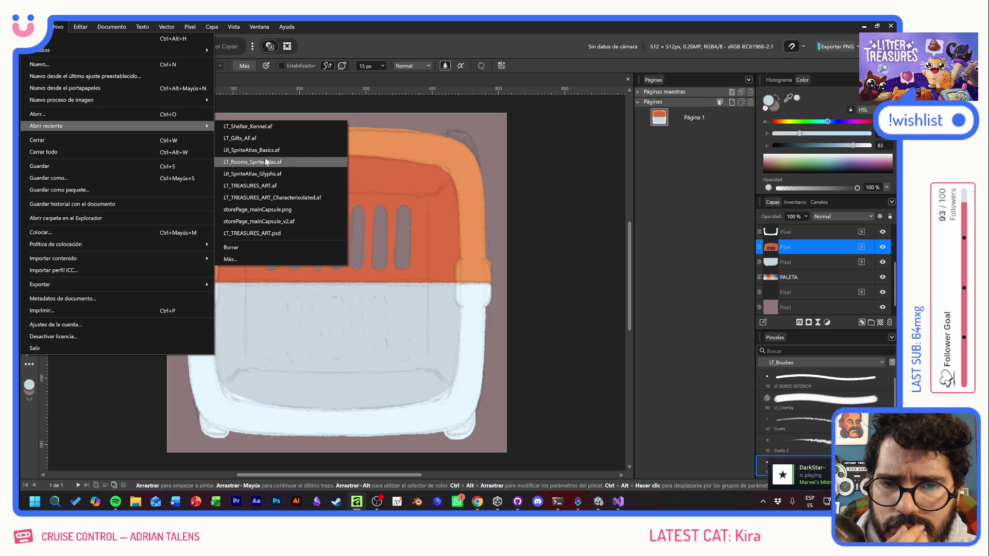
- Open LT_Rooms_SpriteAtlas.af, then LT_Items_Decorations_Atlas.af from the Art folder
click(275, 162)
click(192, 165)
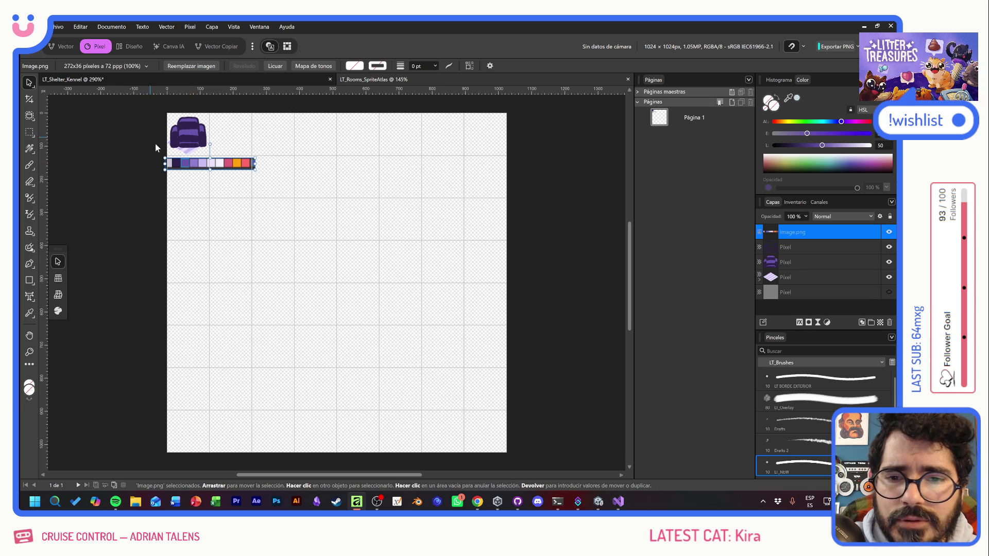
click(57, 27)
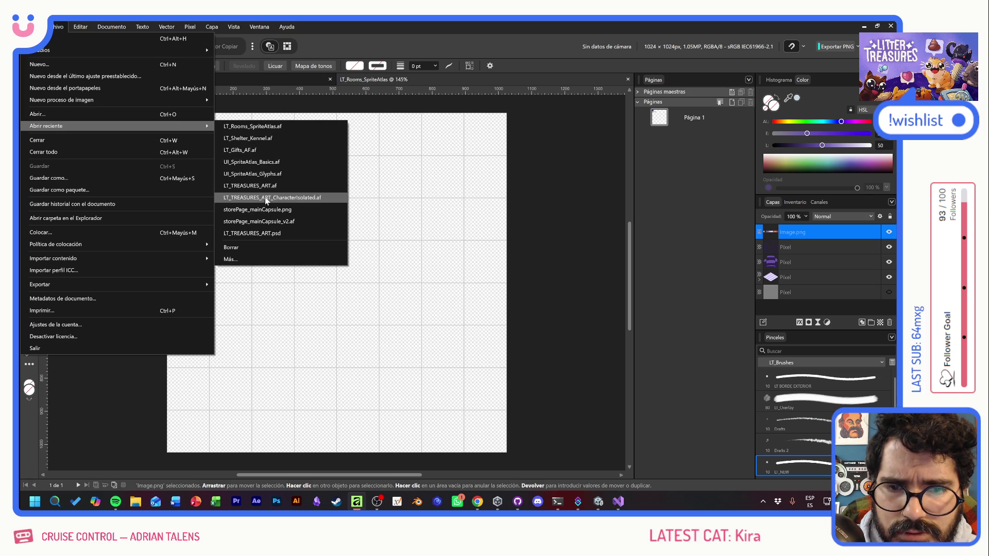
click(82, 114)
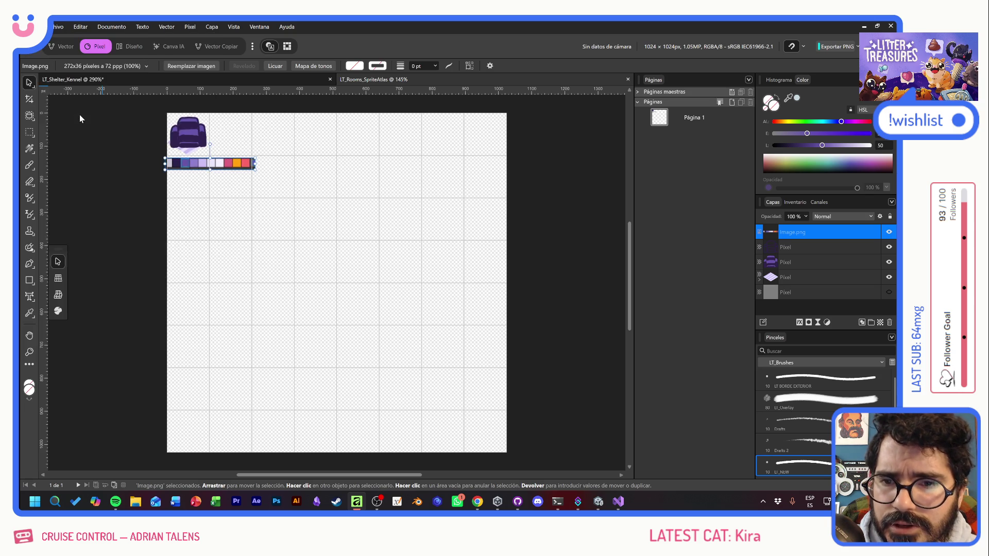
click(254, 44)
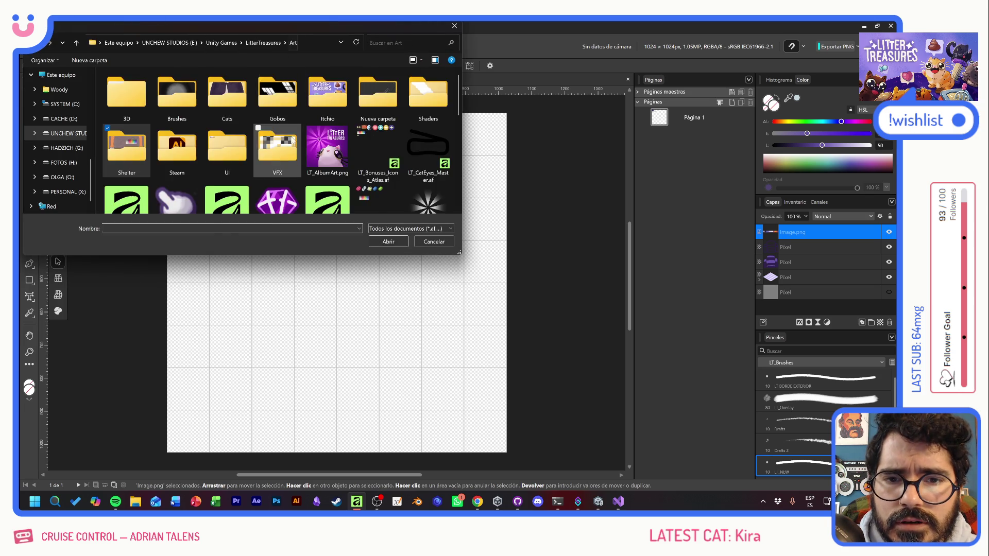
scroll(289, 123, down, 5)
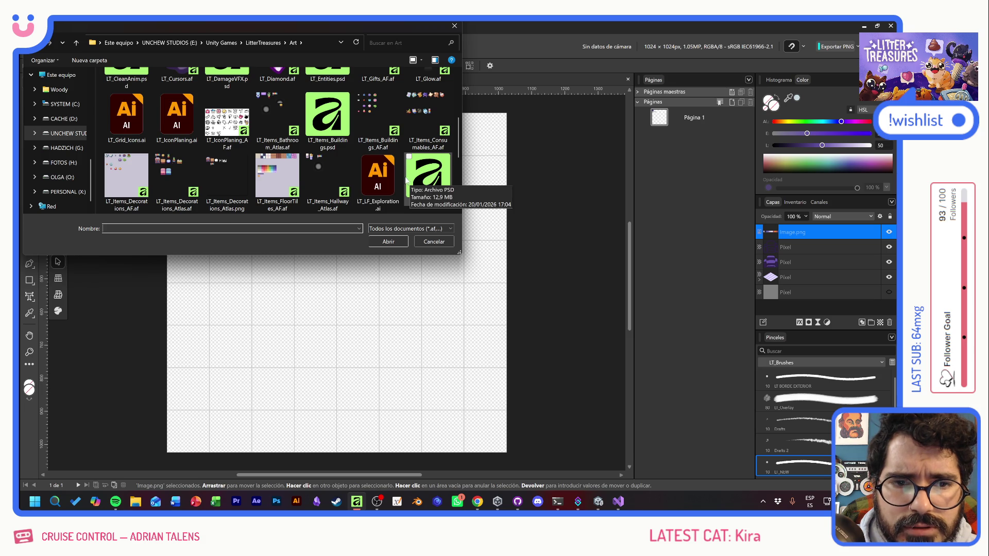
drag(460, 124, 460, 128)
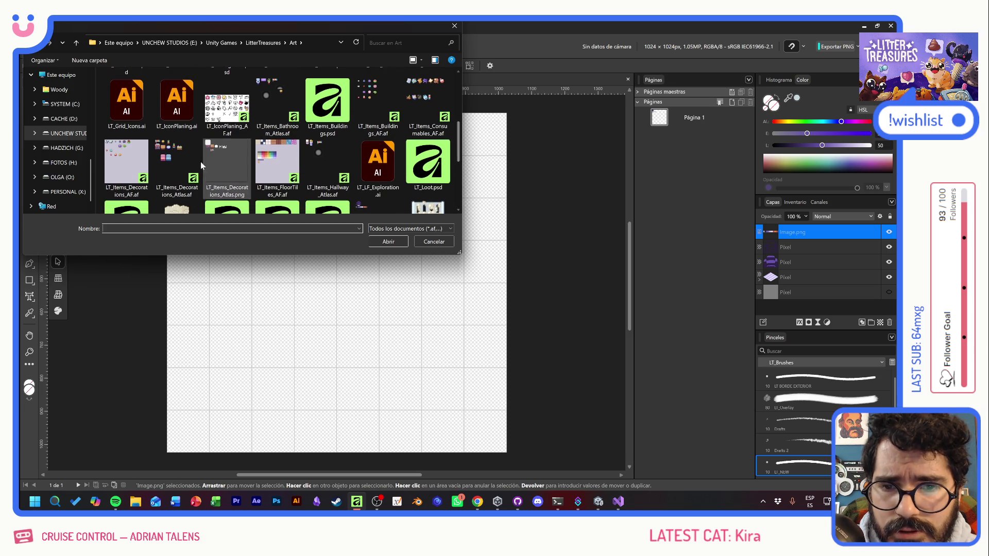
double_click(175, 159)
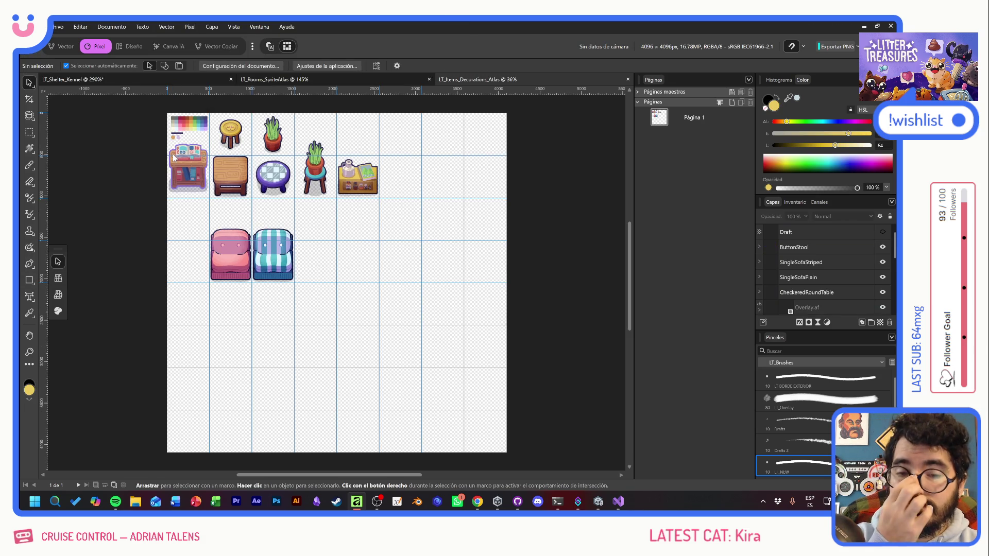
- Snip the PALETA dark bar and swatches and paste them into LT_Shelter_Kennel
scroll(179, 135, up, 10)
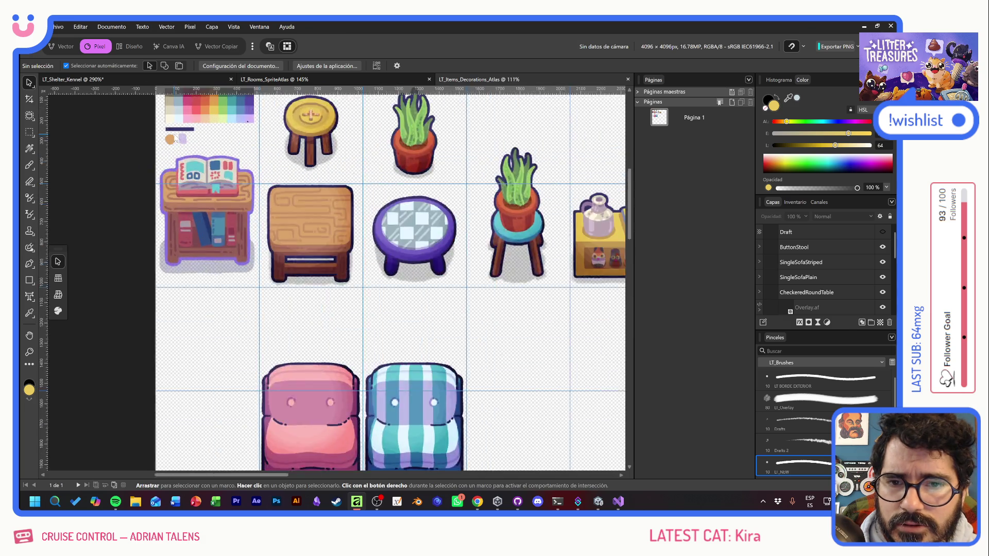
mouse_move(287, 159)
mouse_down()
mouse_move(327, 254)
mouse_move(313, 295)
mouse_up()
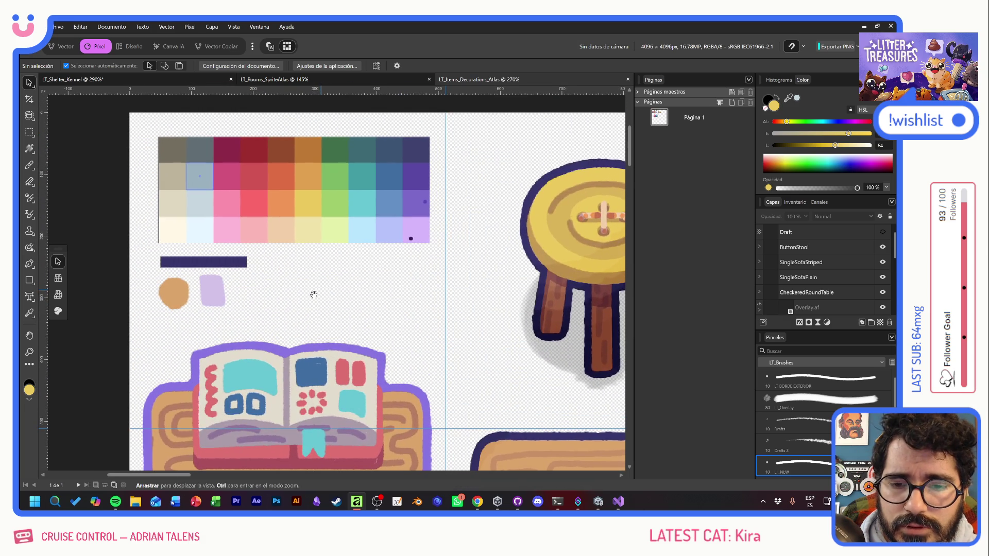
click(209, 291)
key(super+shift+s)
drag(185, 250, 228, 307)
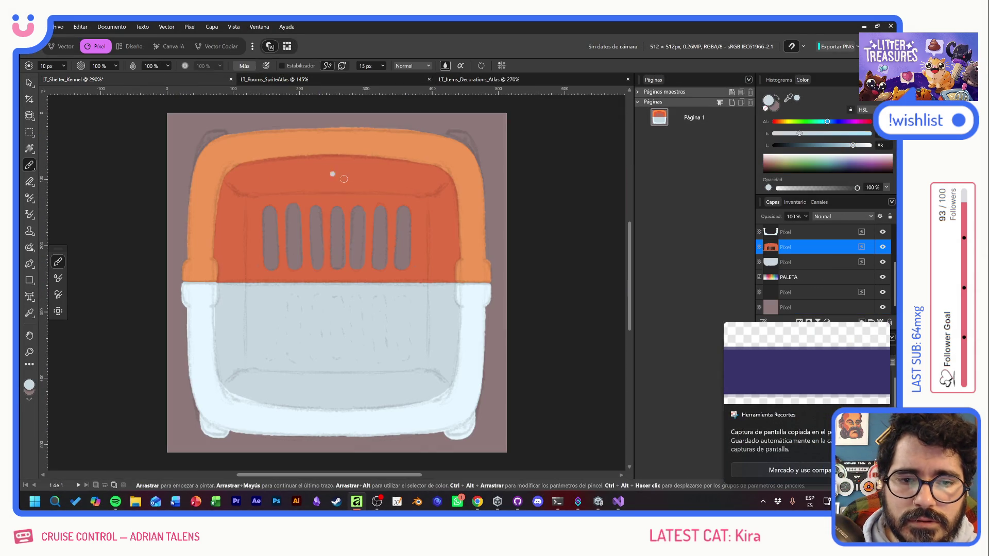
click(175, 81)
key(ctrl+v)
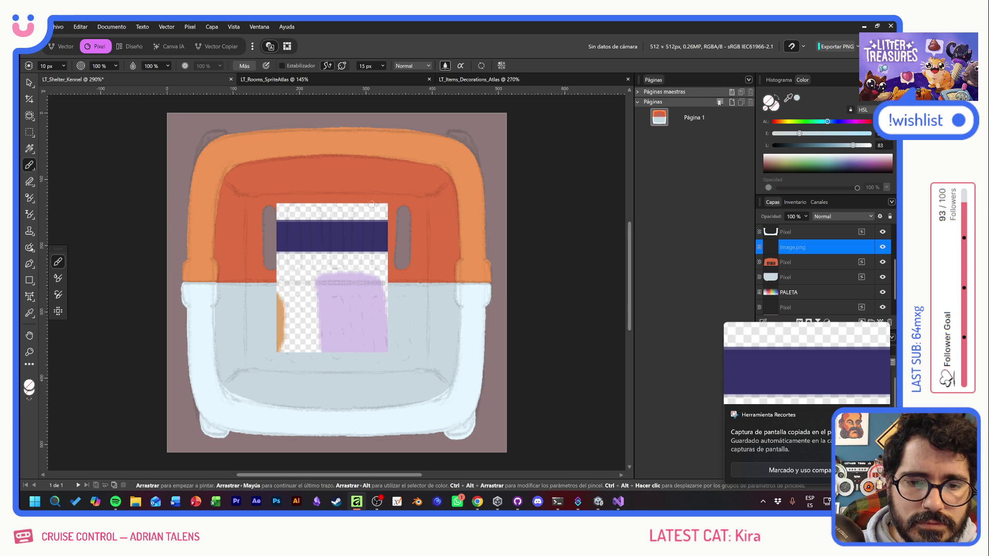
- Paste the swatch snip, shrink it, and place it in the kennel's lower-left
key(v)
drag(392, 206, 323, 290)
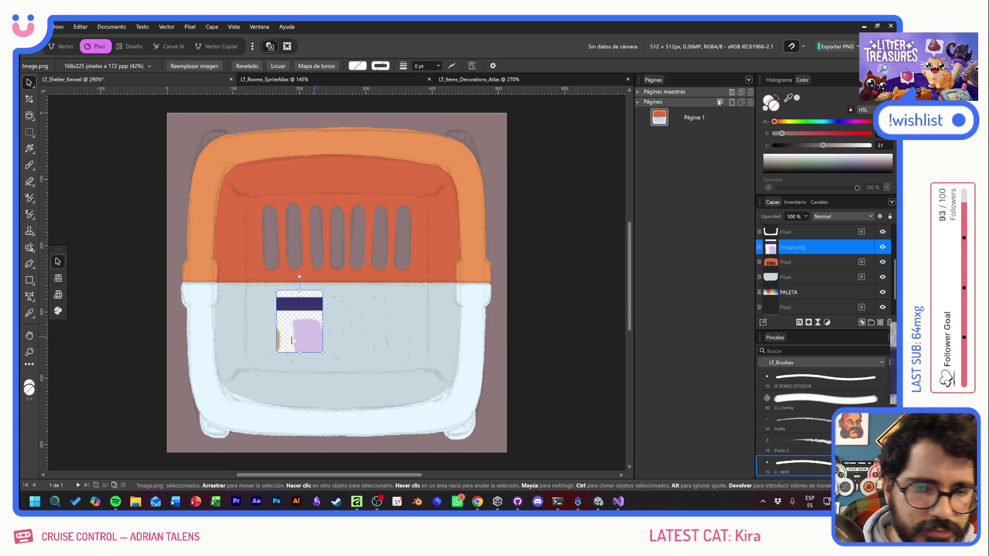
drag(299, 321, 275, 337)
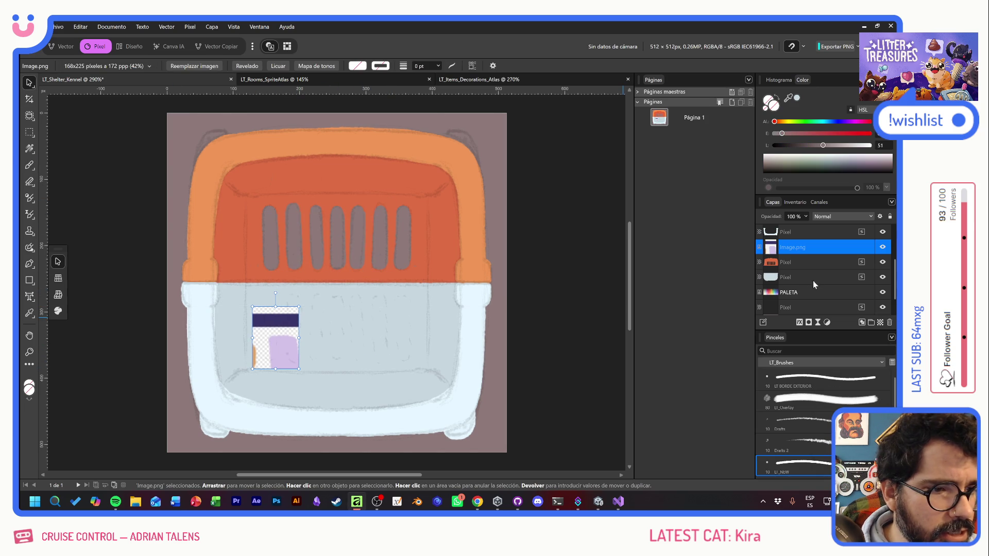
- Add a new empty pixel layer above the kennel body, placed beneath the PALETA group
click(790, 277)
key(ctrl+shift+n)
click(798, 292)
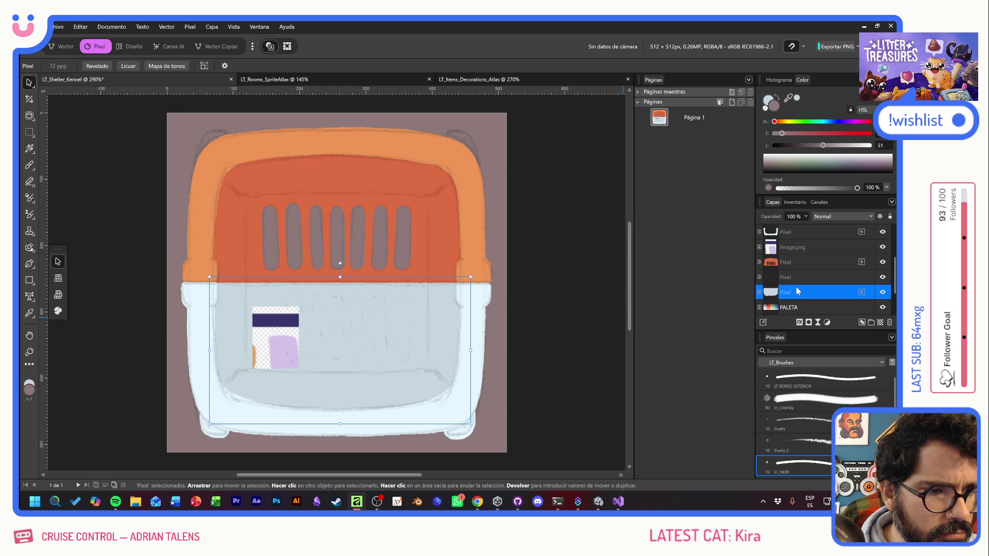
click(795, 277)
mouse_move(796, 277)
mouse_down()
mouse_move(797, 292)
mouse_move(778, 293)
mouse_up()
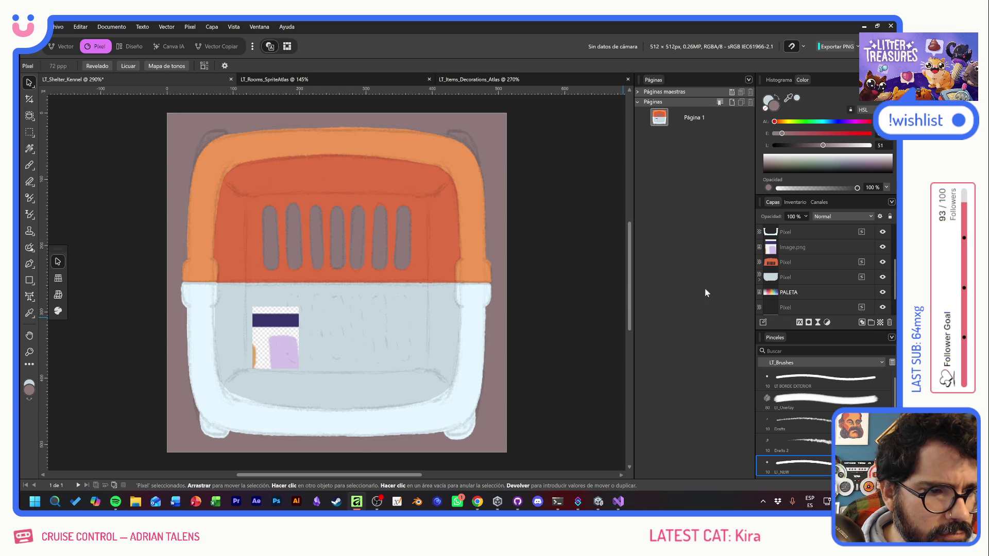
- Eyedrop lavender from the swatch reference and set the new layer's blend mode to Multiplicar
click(29, 165)
alt+click(239, 336)
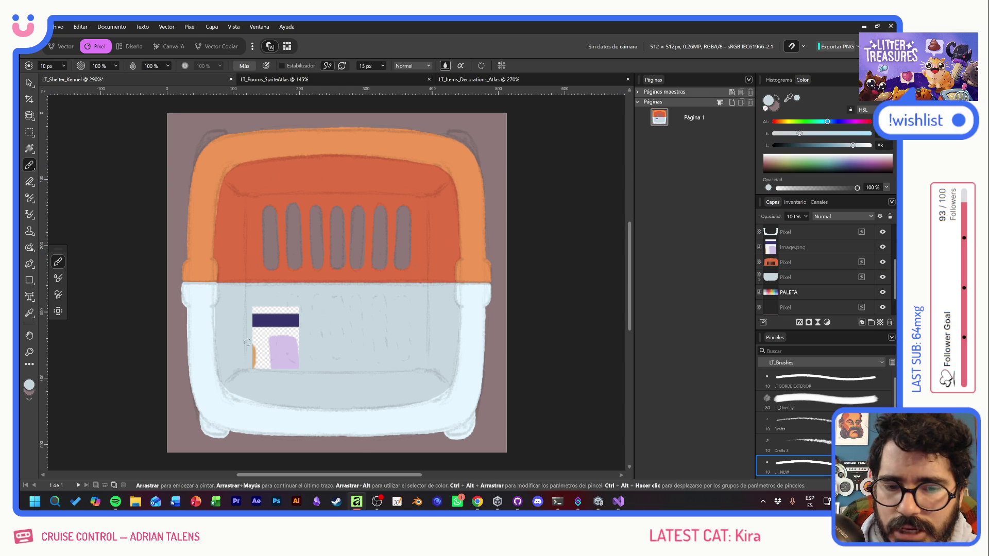
alt+click(283, 345)
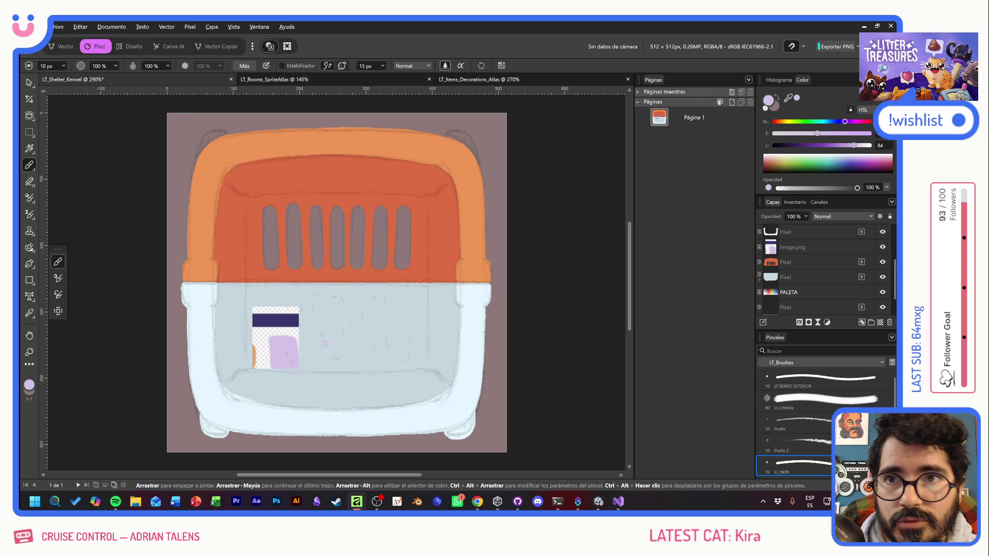
drag(308, 299, 368, 375)
key(ctrl+z)
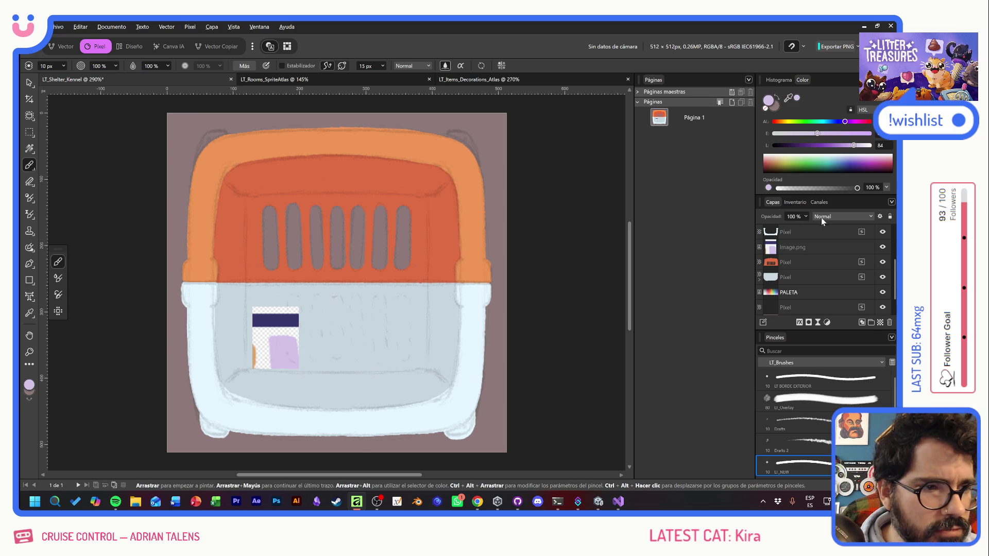
click(819, 217)
click(824, 259)
drag(389, 331, 304, 407)
key(ctrl+z)
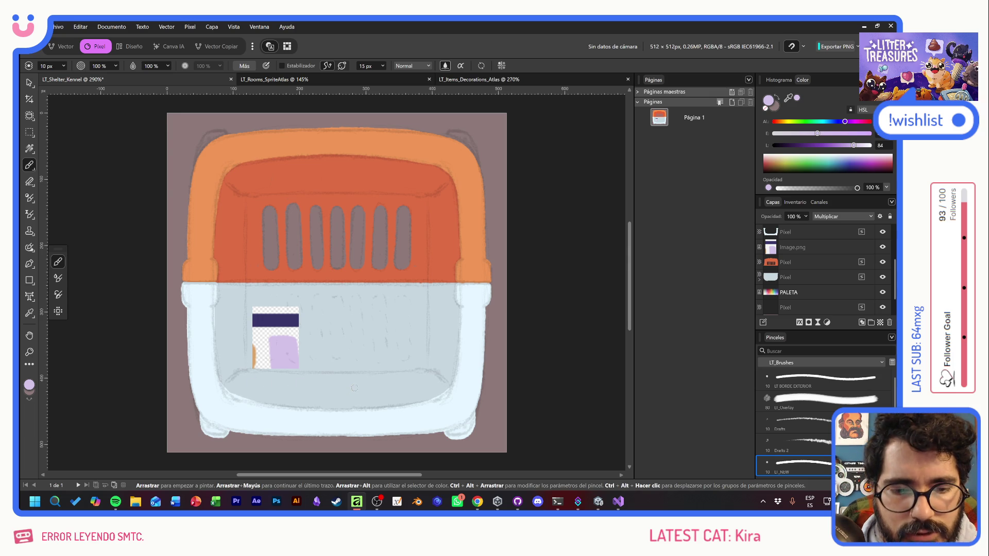
drag(453, 384, 426, 364)
- Paint a lavender line along the crate floor, redoing the stray strokes
click(435, 346)
key(ctrl+z)
key(ctrl+z)
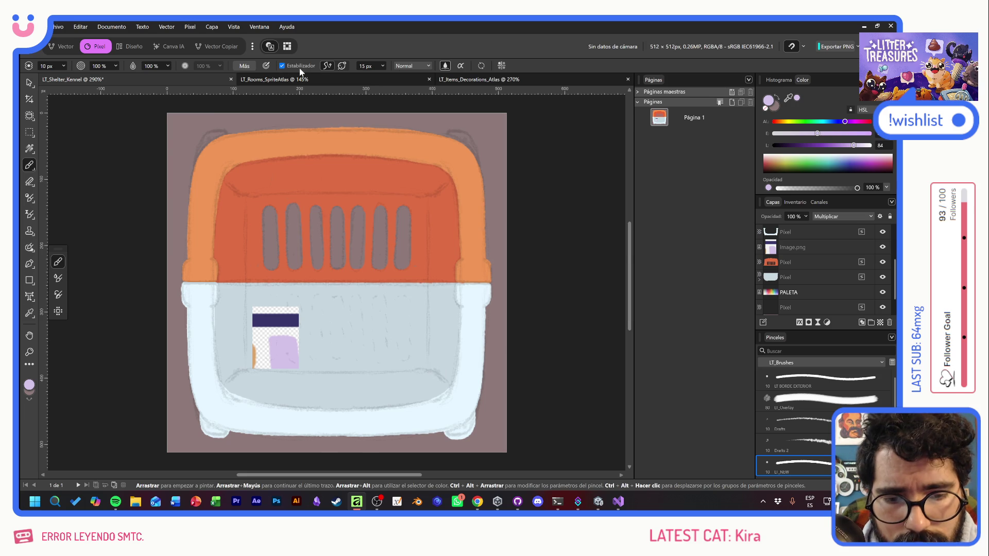
drag(328, 365, 412, 364)
key(ctrl+z)
mouse_move(332, 366)
mouse_down()
mouse_move(430, 368)
mouse_move(452, 387)
mouse_up()
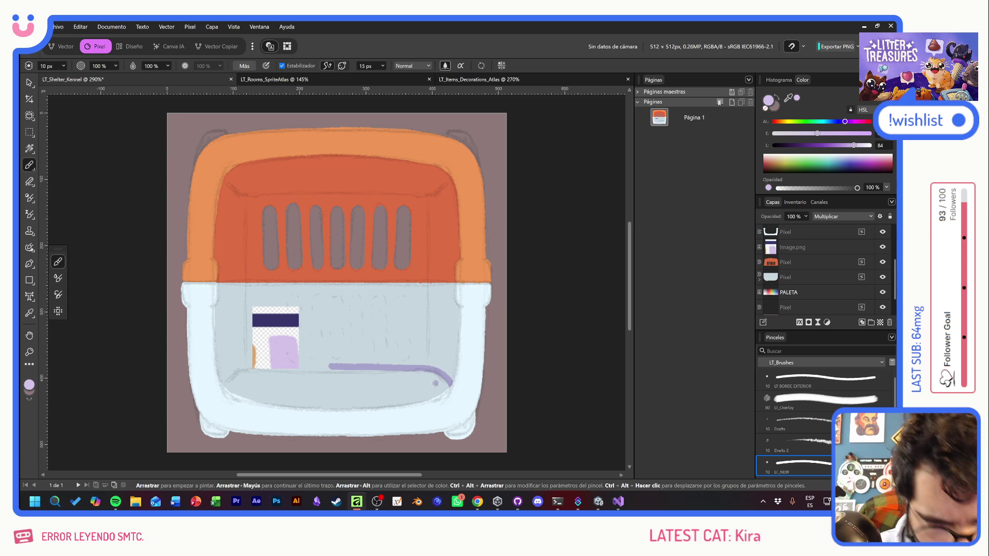
mouse_move(356, 366)
mouse_down()
mouse_move(237, 364)
mouse_move(221, 384)
mouse_up()
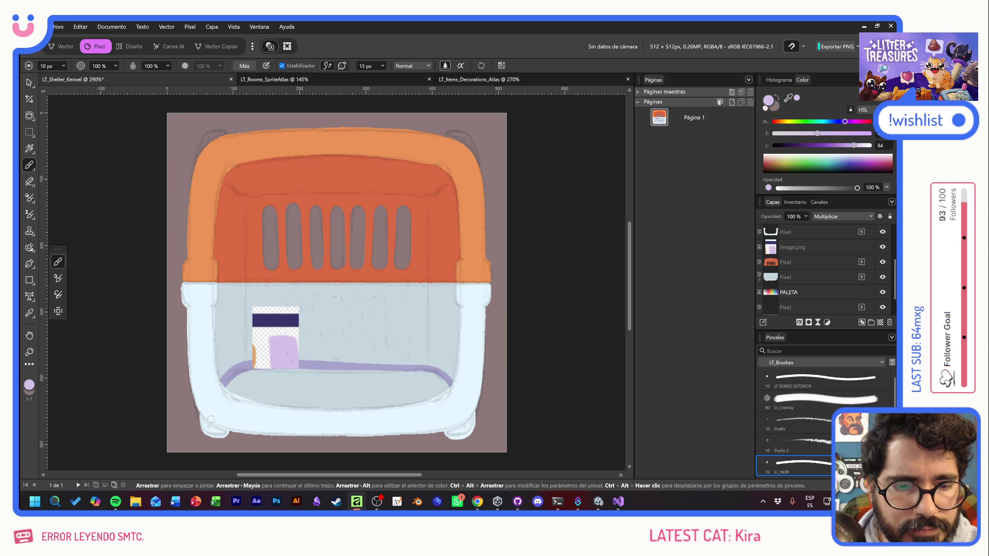
- Shade the inner left and back walls lavender, hide Image.png, and fill the left gap
mouse_move(216, 373)
mouse_down()
mouse_move(241, 327)
mouse_move(210, 336)
mouse_up()
mouse_move(246, 282)
mouse_down()
mouse_move(250, 330)
mouse_move(261, 273)
mouse_move(270, 328)
mouse_move(289, 291)
mouse_move(320, 330)
mouse_move(350, 292)
mouse_move(365, 322)
mouse_move(380, 291)
mouse_move(396, 324)
mouse_move(406, 295)
mouse_move(407, 317)
mouse_up()
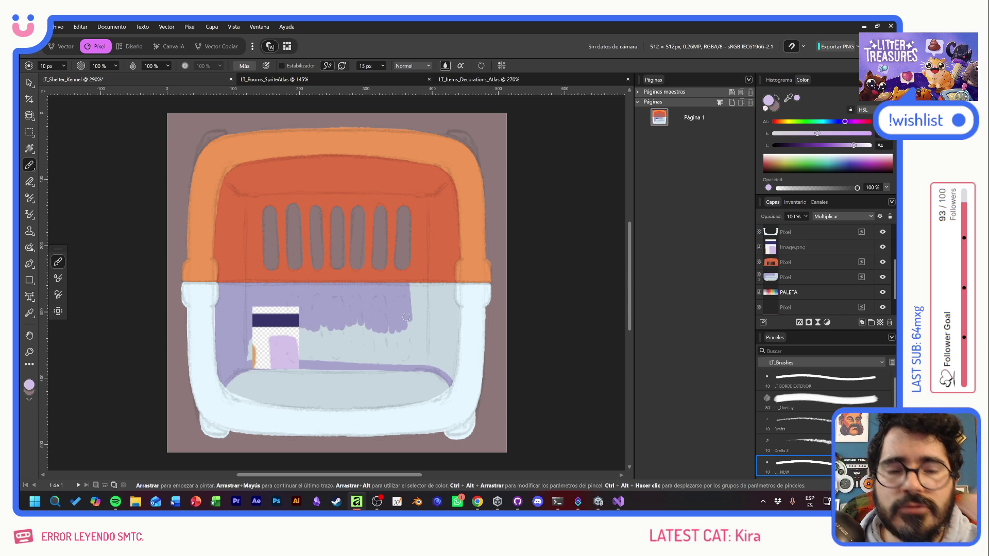
mouse_move(408, 321)
mouse_down()
mouse_move(417, 330)
mouse_move(431, 283)
mouse_move(446, 332)
mouse_move(454, 321)
mouse_move(455, 385)
mouse_move(431, 343)
mouse_move(439, 309)
mouse_move(450, 330)
mouse_move(414, 341)
mouse_move(380, 340)
mouse_move(349, 320)
mouse_move(336, 340)
mouse_move(312, 346)
mouse_move(296, 320)
mouse_up()
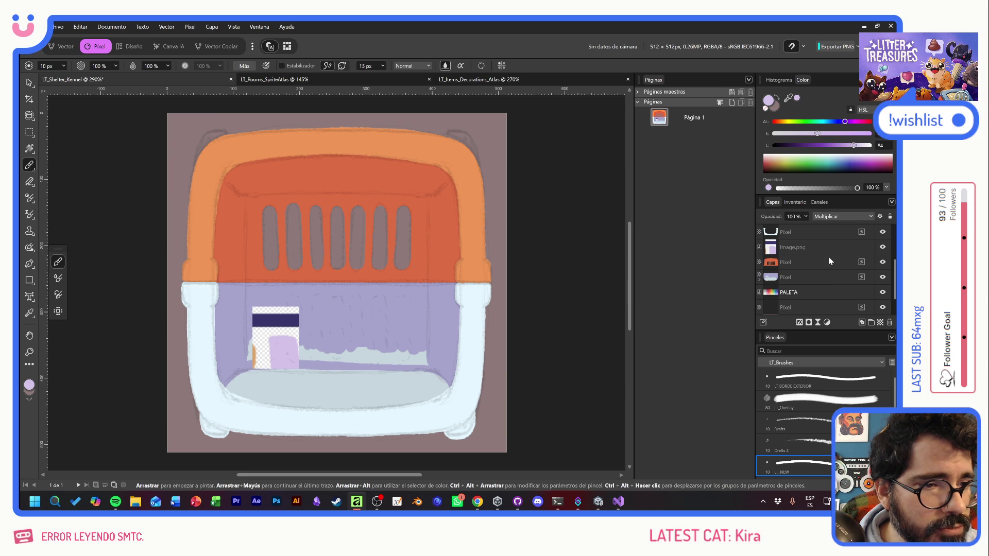
click(882, 247)
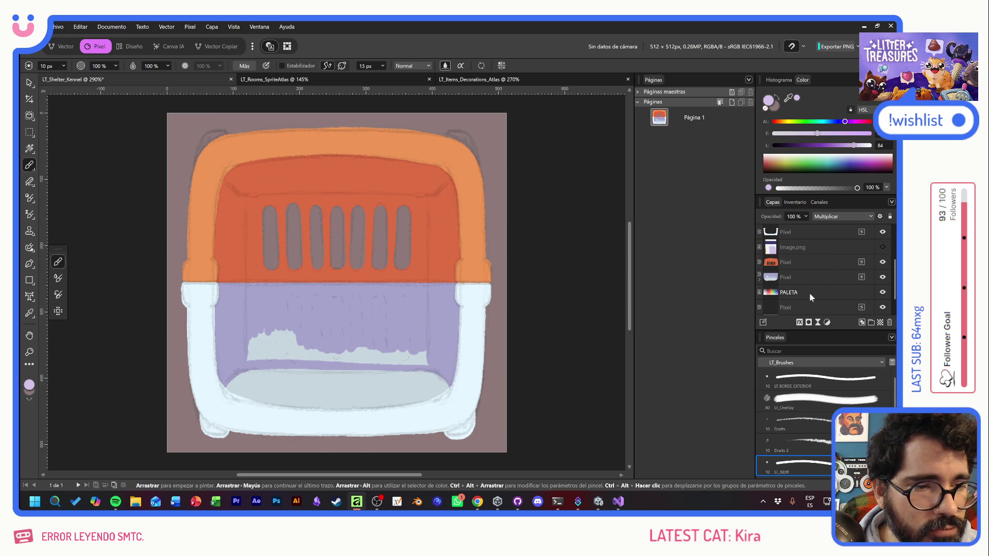
mouse_move(246, 357)
mouse_down()
mouse_move(274, 323)
mouse_move(305, 360)
mouse_move(319, 346)
mouse_move(379, 347)
mouse_move(423, 361)
mouse_up()
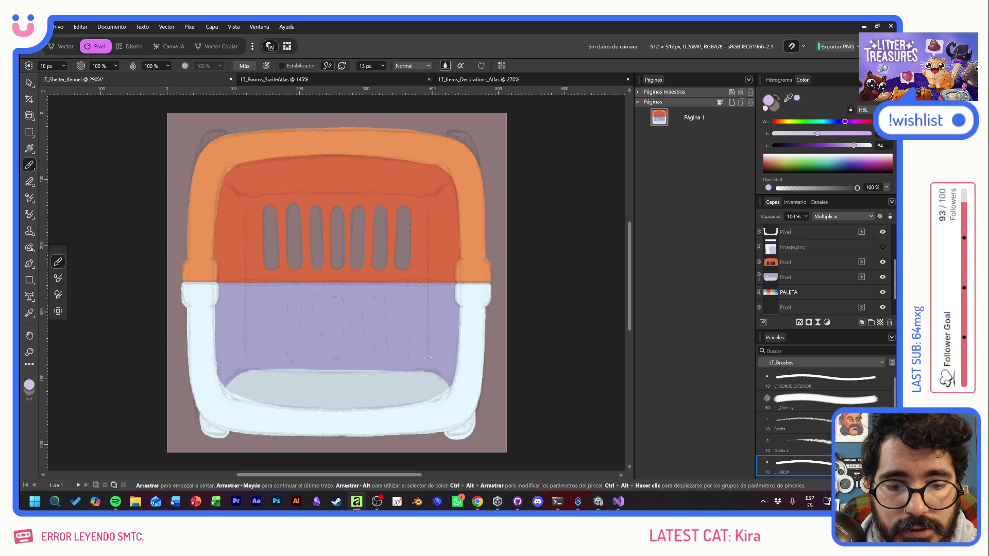